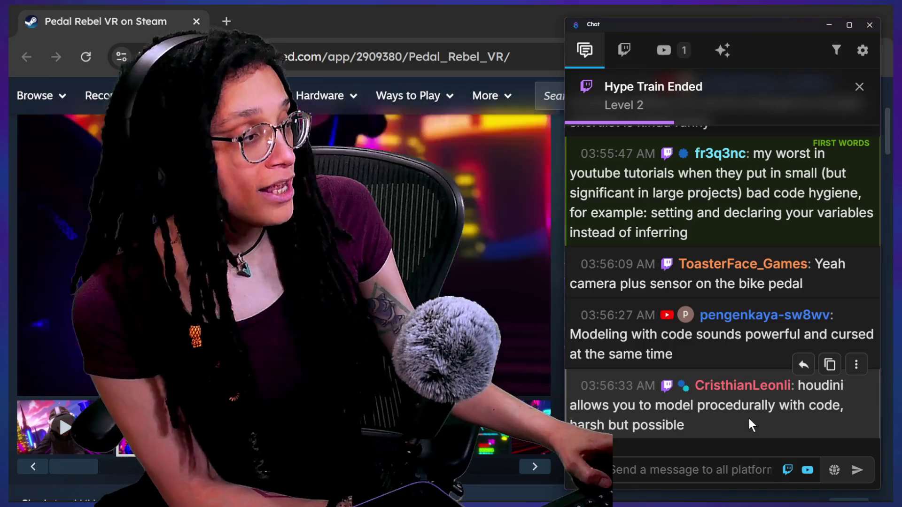
Focus the Chrome window, open a new empty tab, then close the browser window
left_click(252, 42)
left_click(143, 55)
left_click(227, 21)
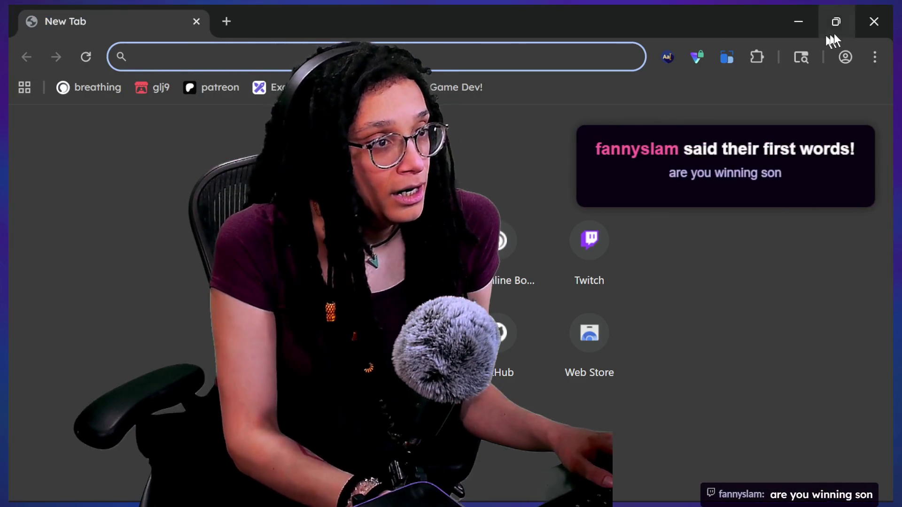
left_click(875, 21)
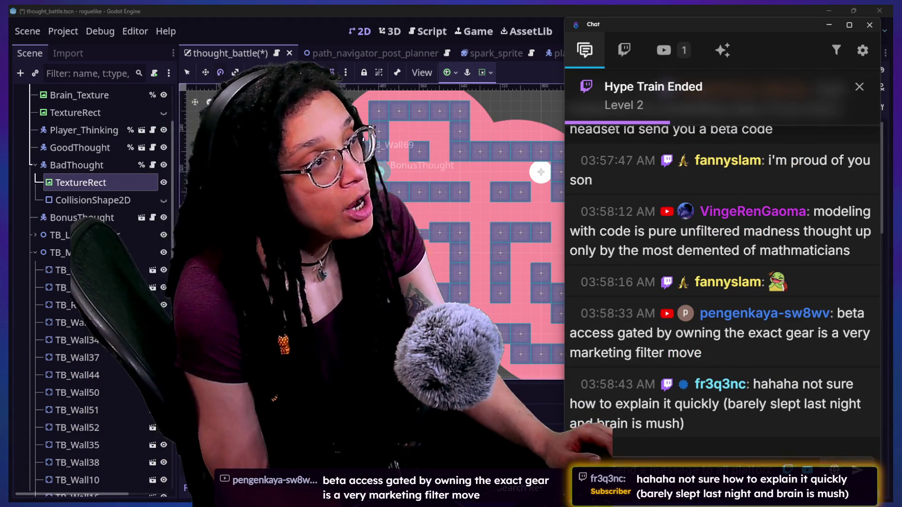
Switch from the 2D scene to the Script workspace showing thought_battle.gd
left_click(427, 31)
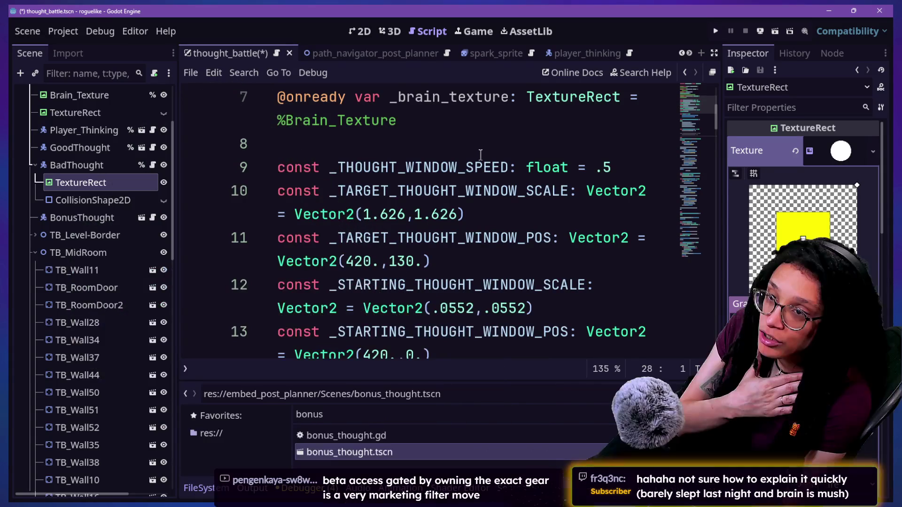
scroll(479, 160, "down", 5)
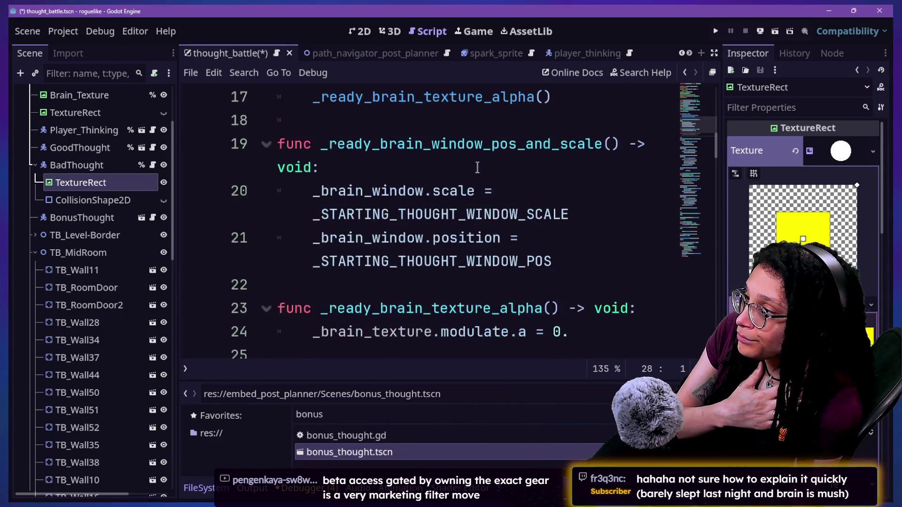
scroll(474, 160, "up", 6)
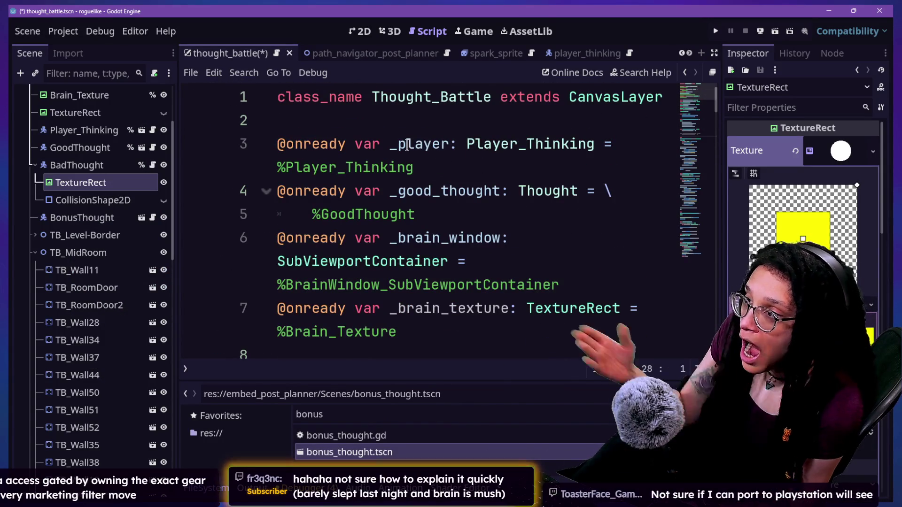
Select the Player_Thinking type and the word Thought in the variable declarations
left_click(465, 143)
left_click_drag(442, 143, 587, 143)
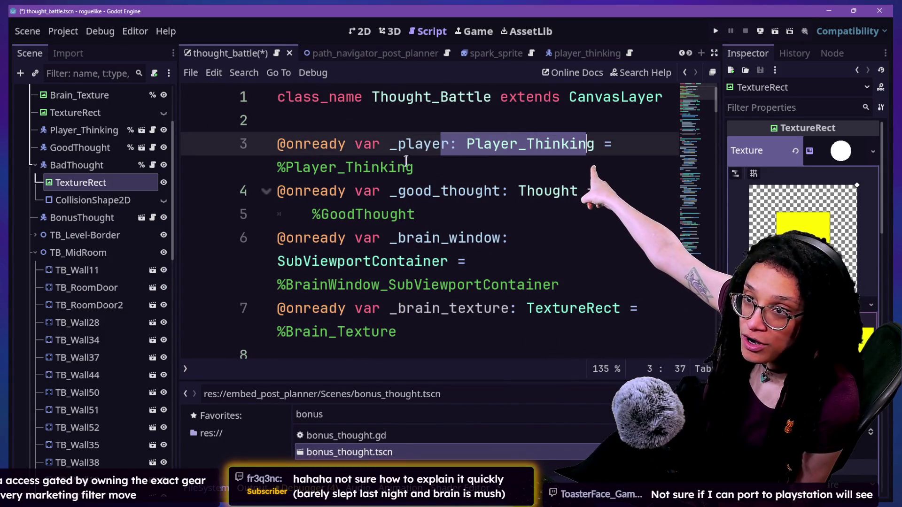
double_click(519, 191)
left_click(412, 253)
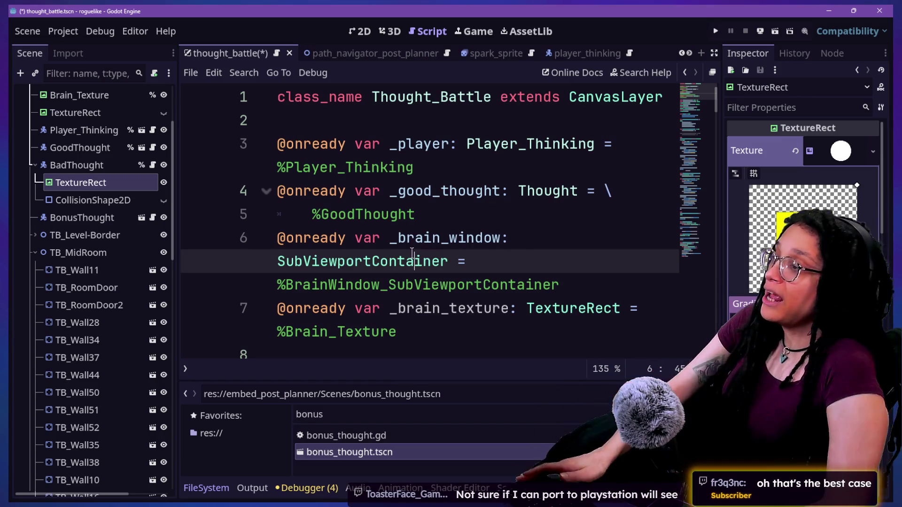
scroll(612, 173, "down", 5)
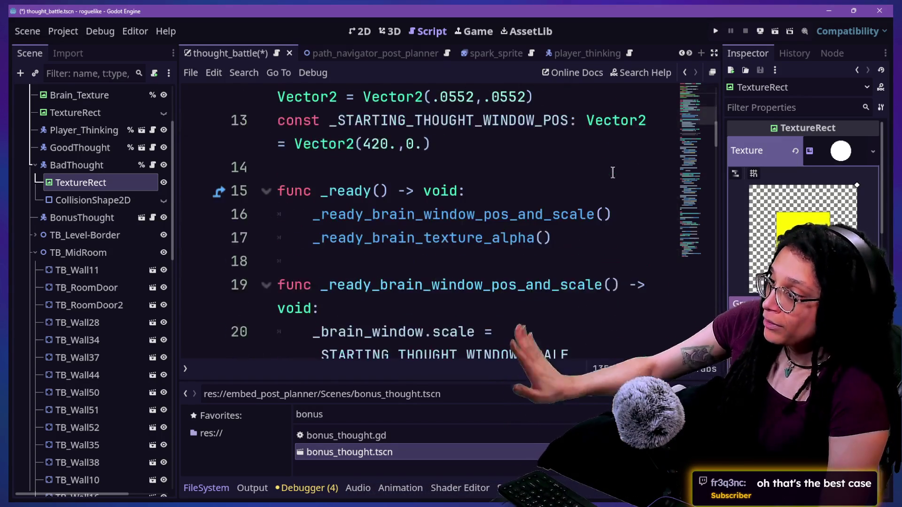
left_click(578, 153)
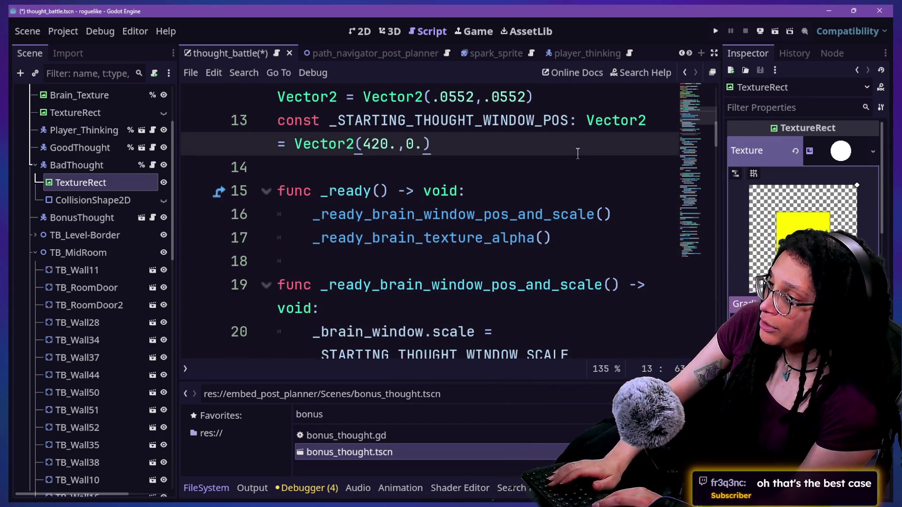
key("Return")
key("Return")
key("BackSpace")
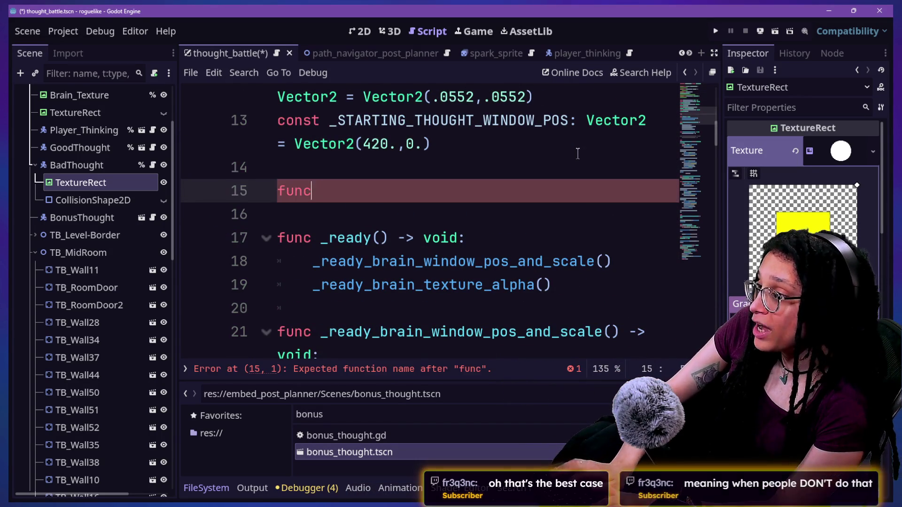
key("BackSpace")
key("BackSpace")
key("BackSpace")
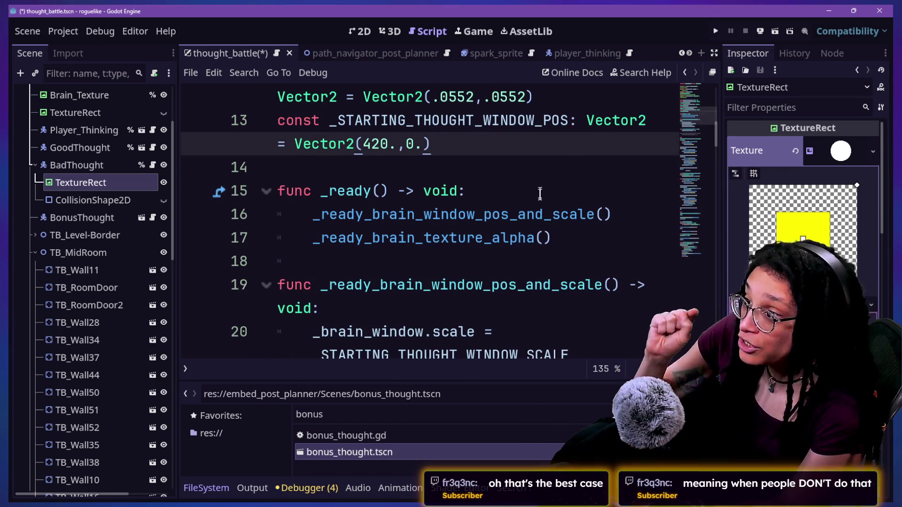
left_click(539, 194)
key("Return")
type("for something: int =")
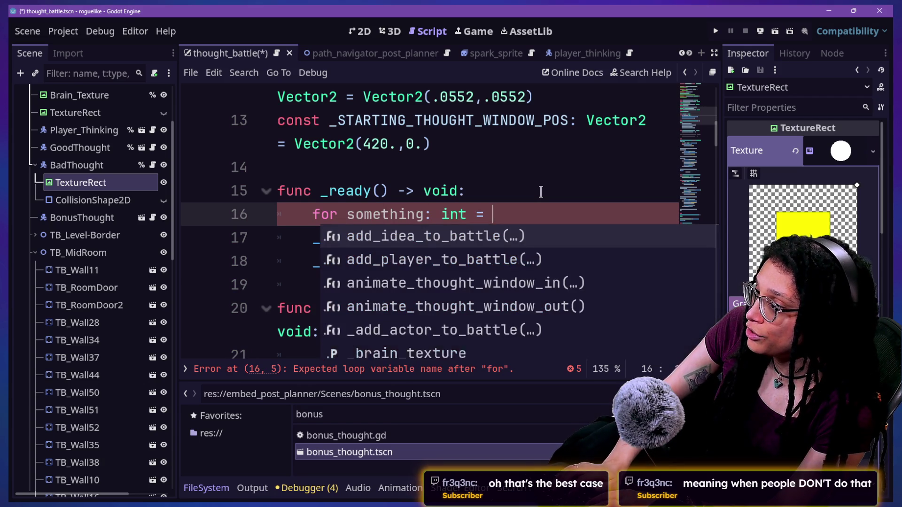
key("BackSpace")
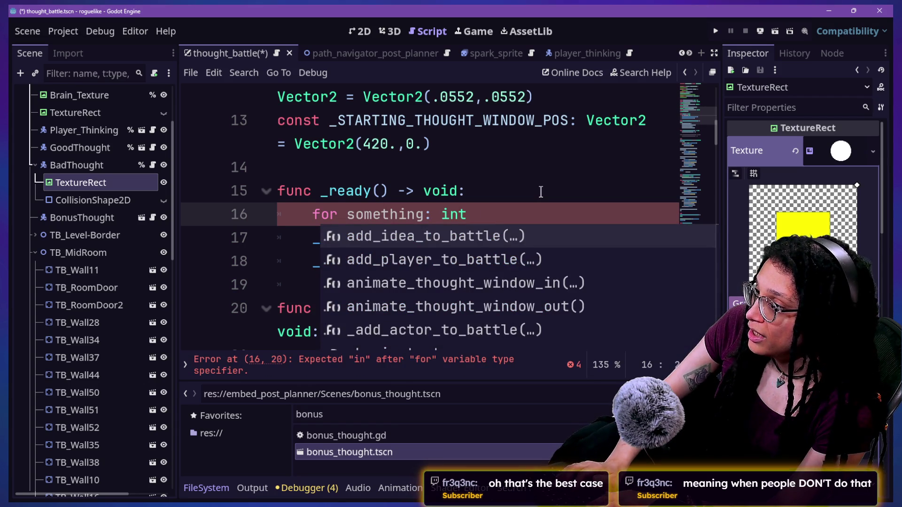
type(" in")
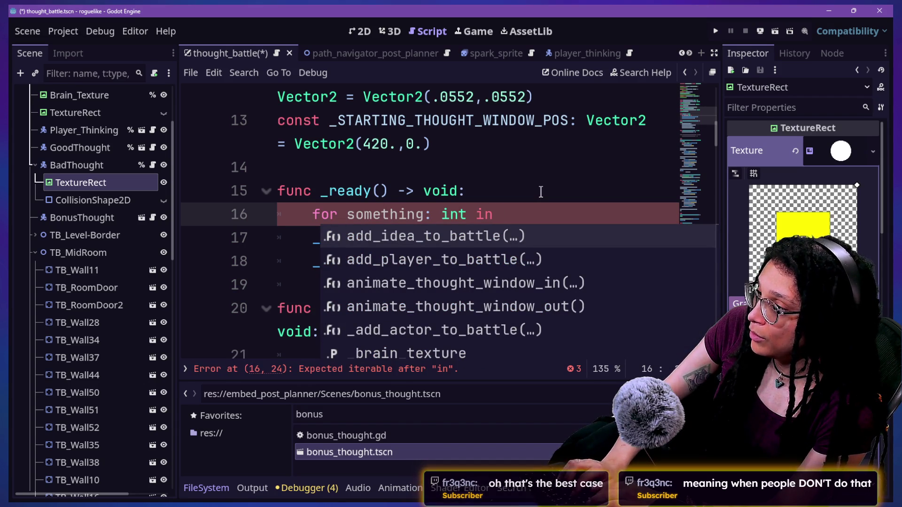
type("array.siz")
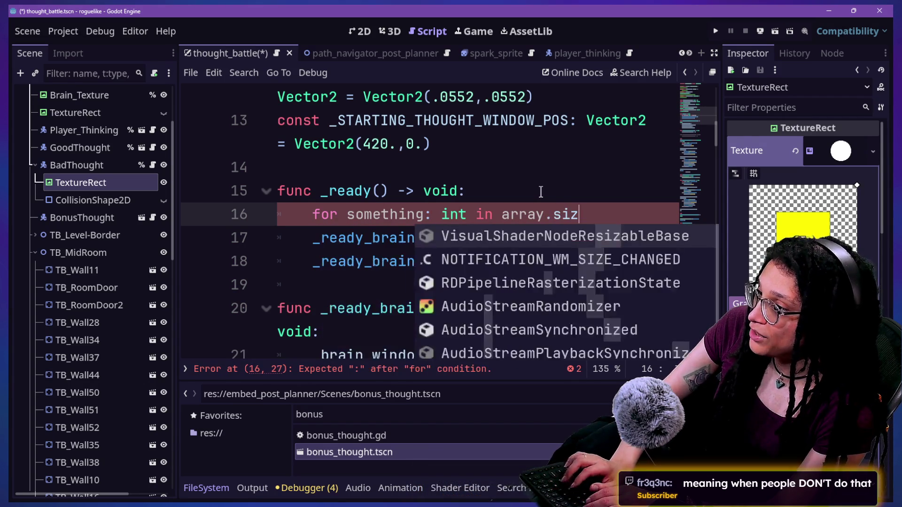
type("e9):")
key("Return")
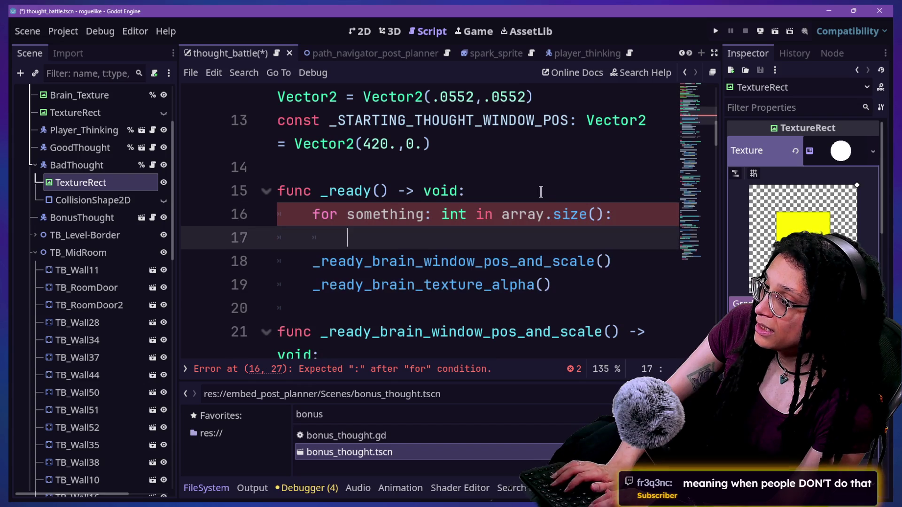
type("pass")
left_click(575, 216)
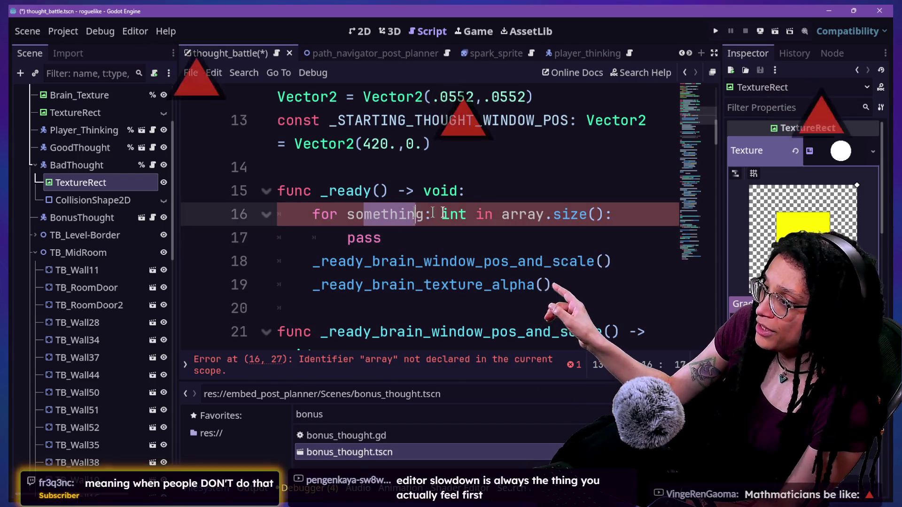
left_click_drag(467, 215, 424, 215)
key("BackSpace")
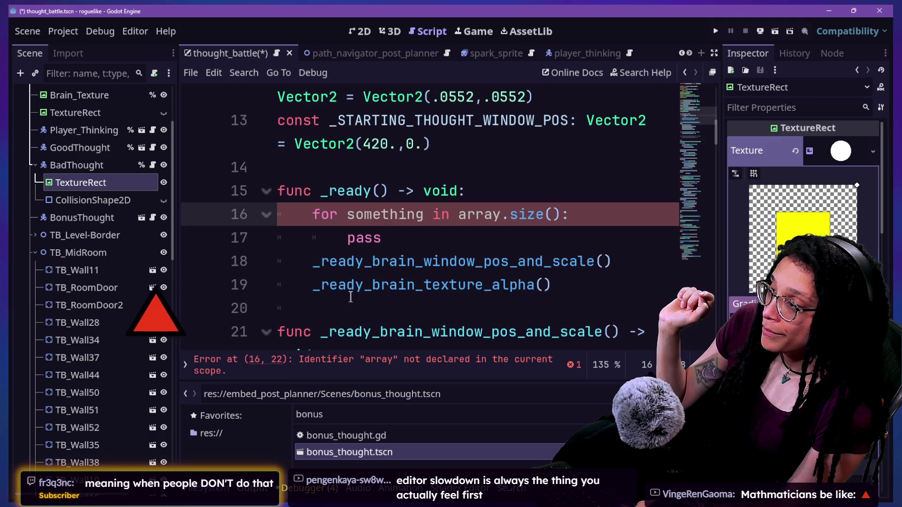
left_click(495, 244)
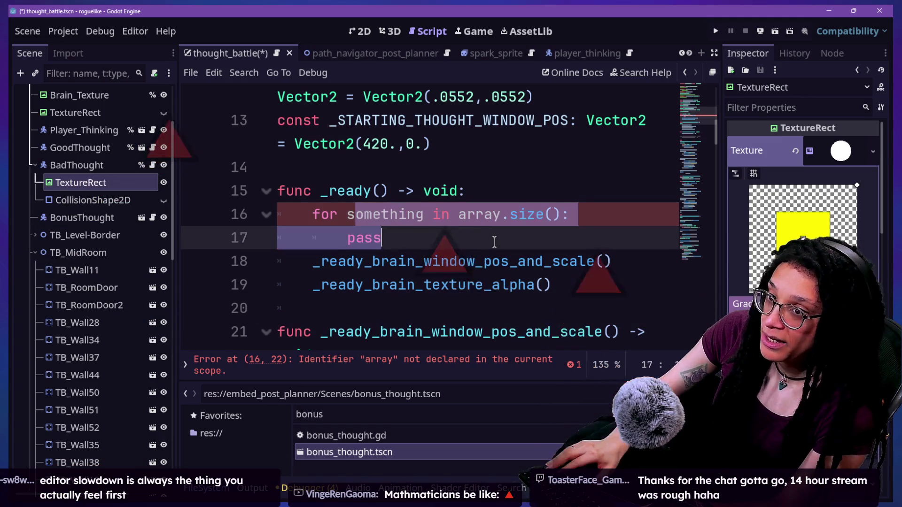
left_click_drag(508, 242, 502, 214)
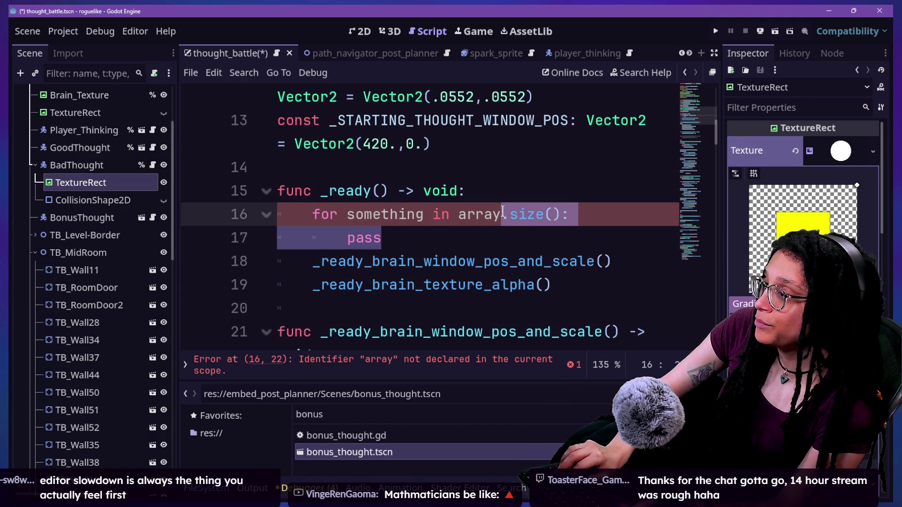
left_click(502, 214)
left_click(495, 195)
left_click_drag(495, 198, 510, 237)
key("BackSpace")
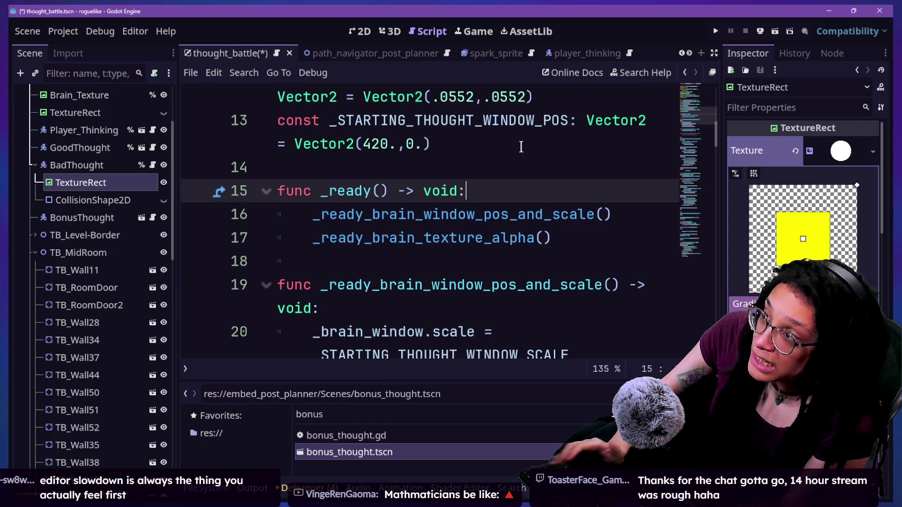
left_click(597, 55)
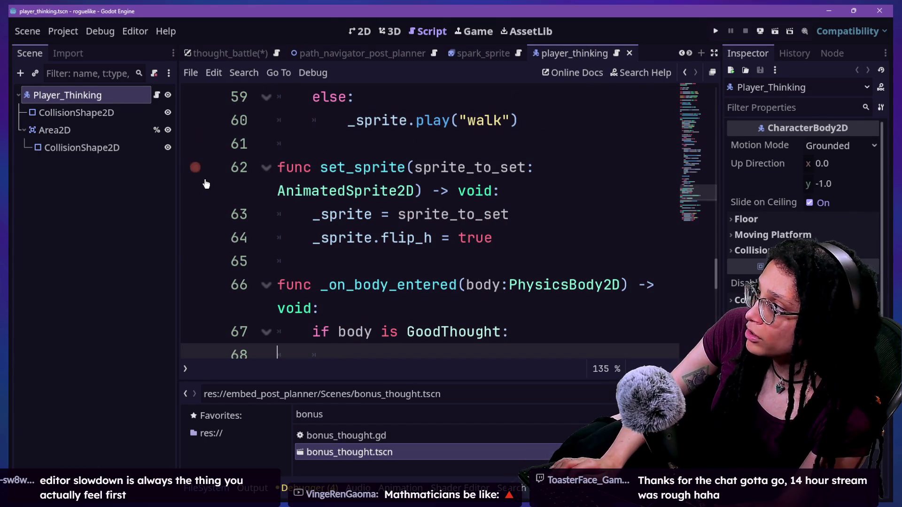
Add a CharacterBody2D child node under the Player_Thinking node
right_click(100, 99)
left_click(124, 125)
type("chara")
key("Return")
Attach a new character_body_2d.gd script to the CharacterBody2D
right_click(116, 165)
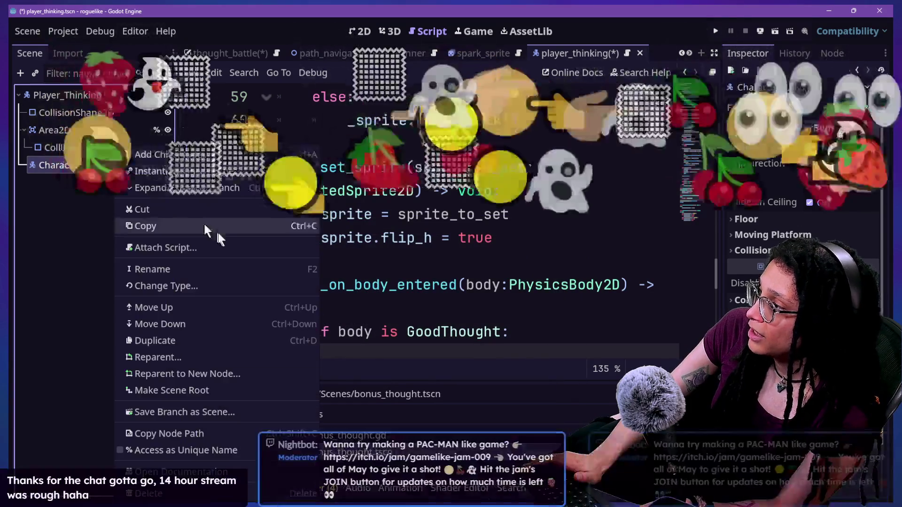
left_click(211, 246)
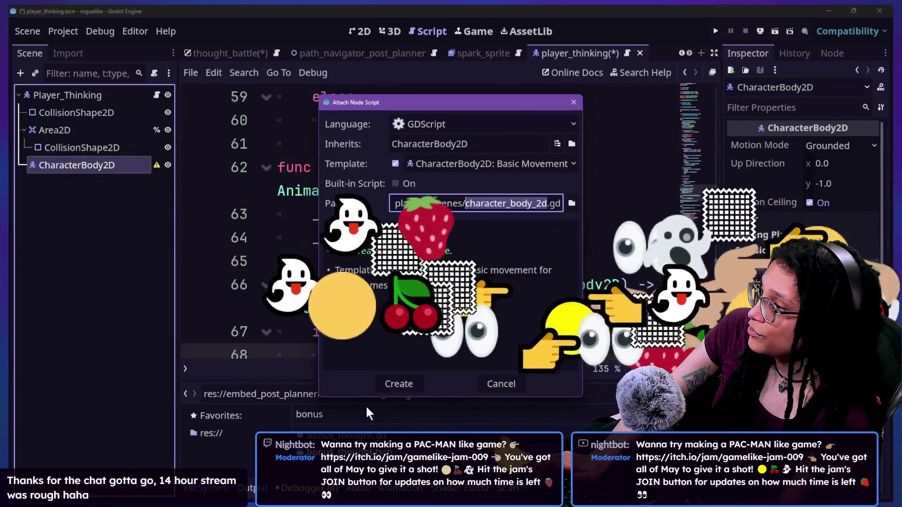
left_click(389, 384)
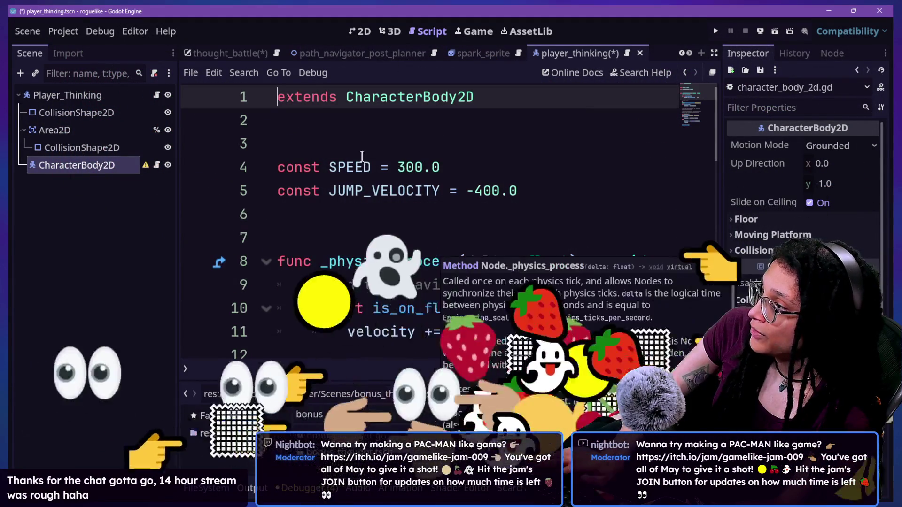
Look over the SPEED and JUMP_VELOCITY constants, selecting part of the JUMP_VELOCITY name
left_click(364, 166)
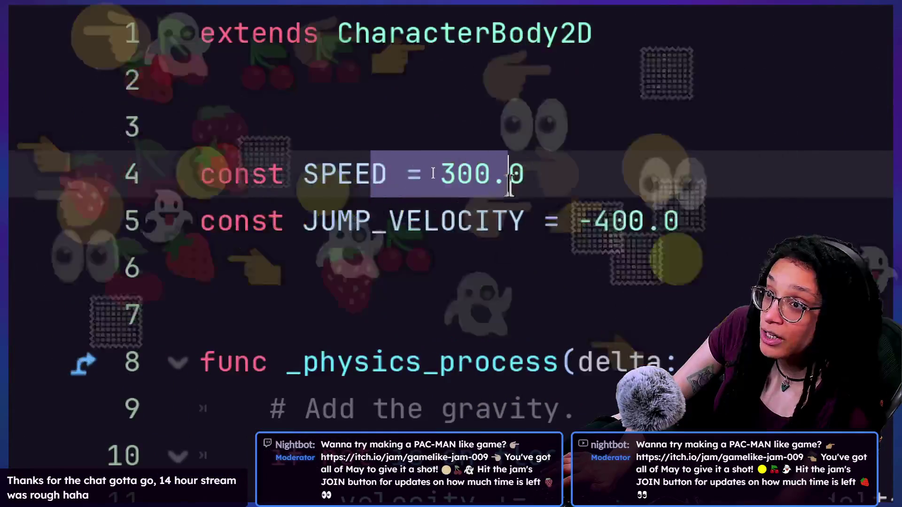
left_click(565, 201)
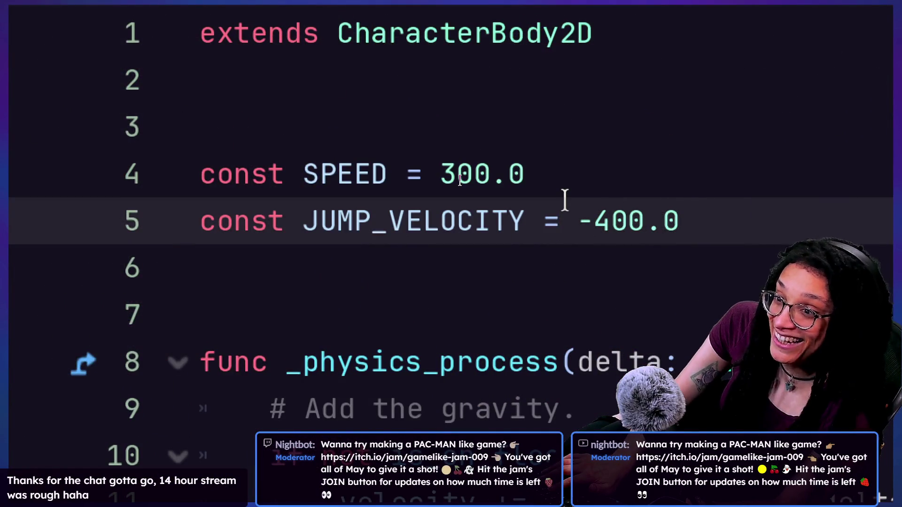
scroll(292, 257, "down", 6)
scroll(292, 257, "up", 4)
scroll(292, 257, "down", 2)
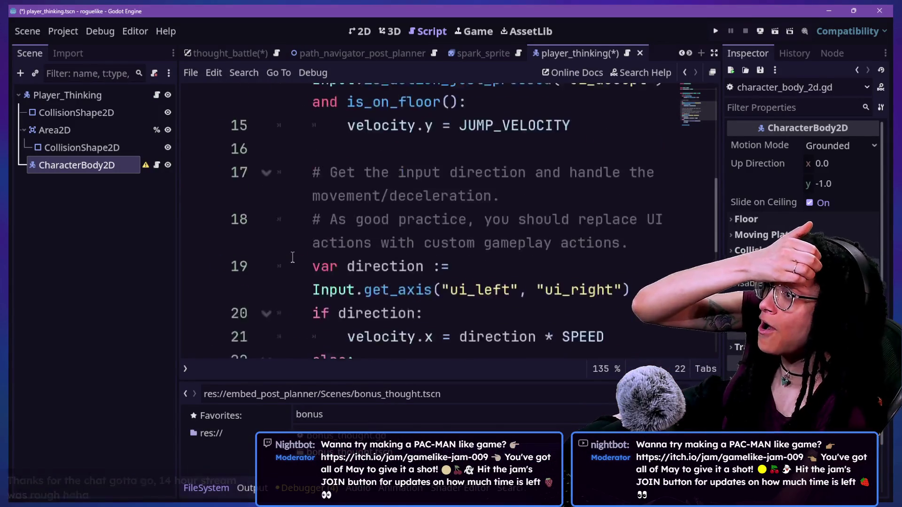
scroll(292, 257, "up", 6)
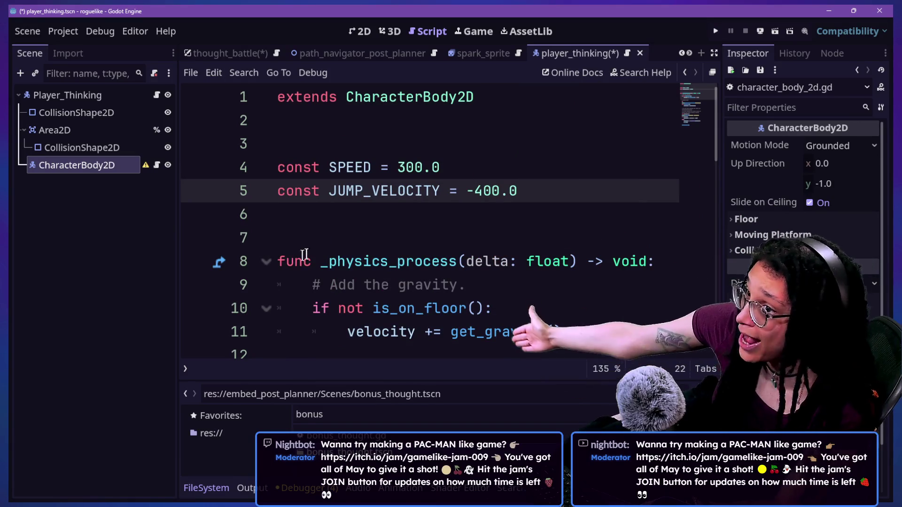
left_click_drag(337, 190, 494, 213)
left_click(439, 190)
left_click_drag(414, 190, 433, 190)
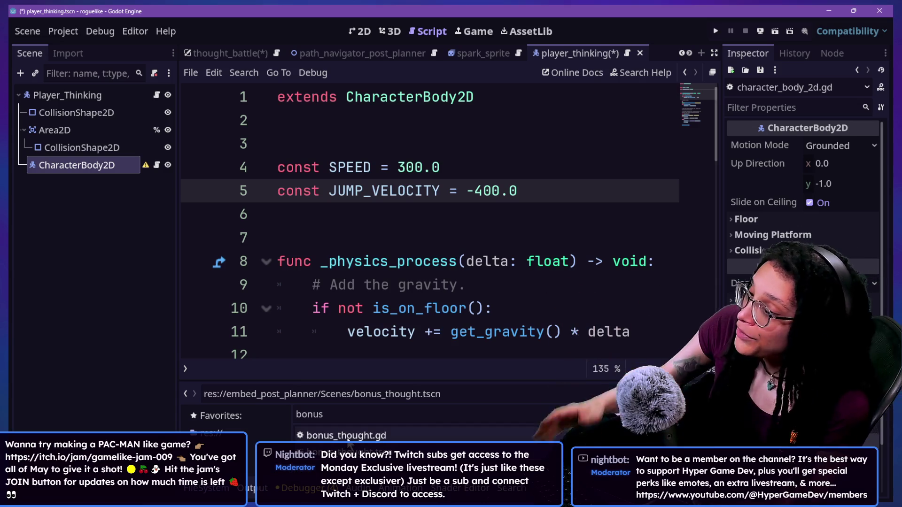
left_click_drag(411, 180, 388, 135)
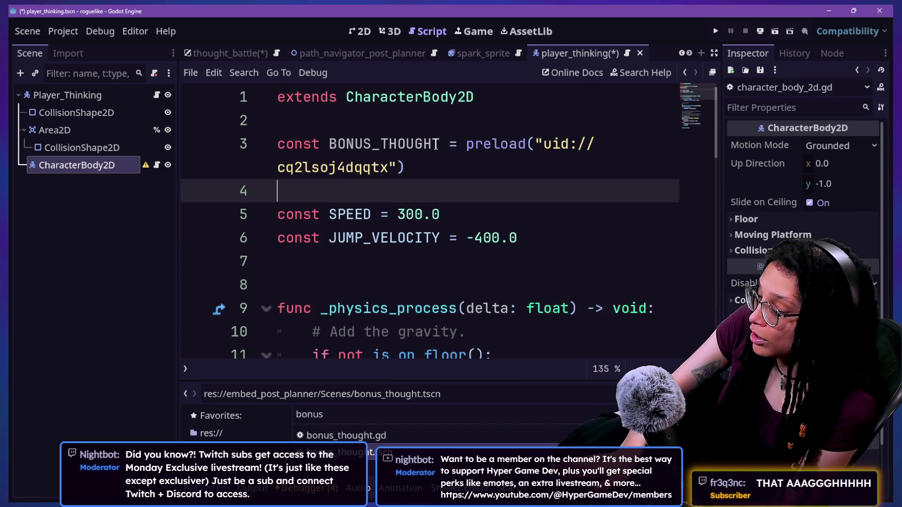
left_click(474, 144)
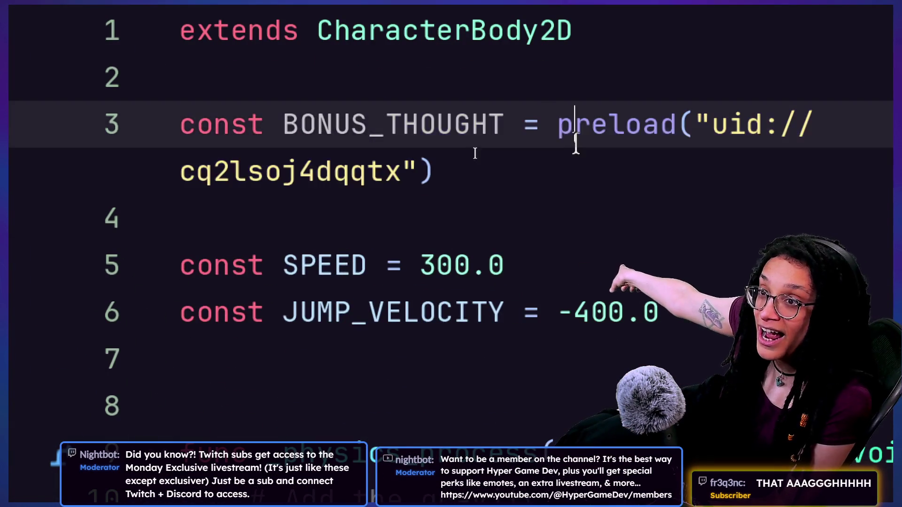
left_click_drag(575, 146, 467, 97)
left_click(690, 124)
left_click(594, 161)
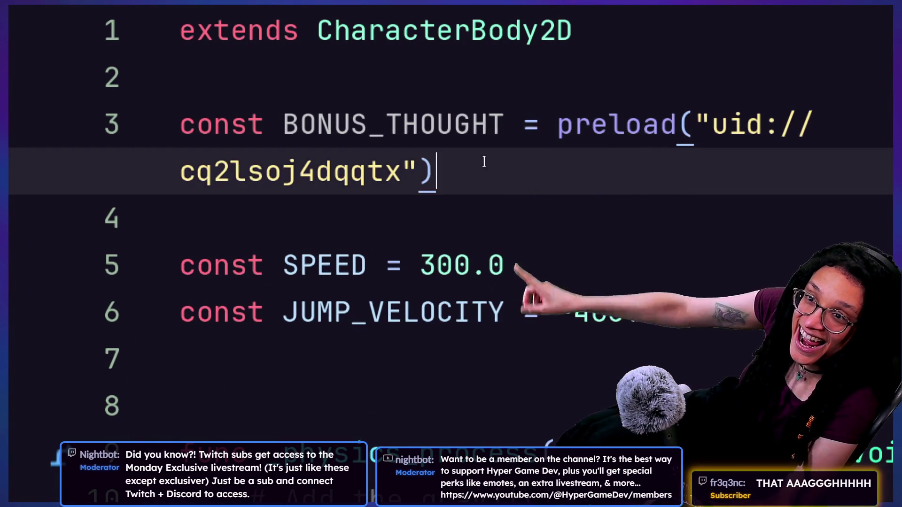
key("ctrl+z")
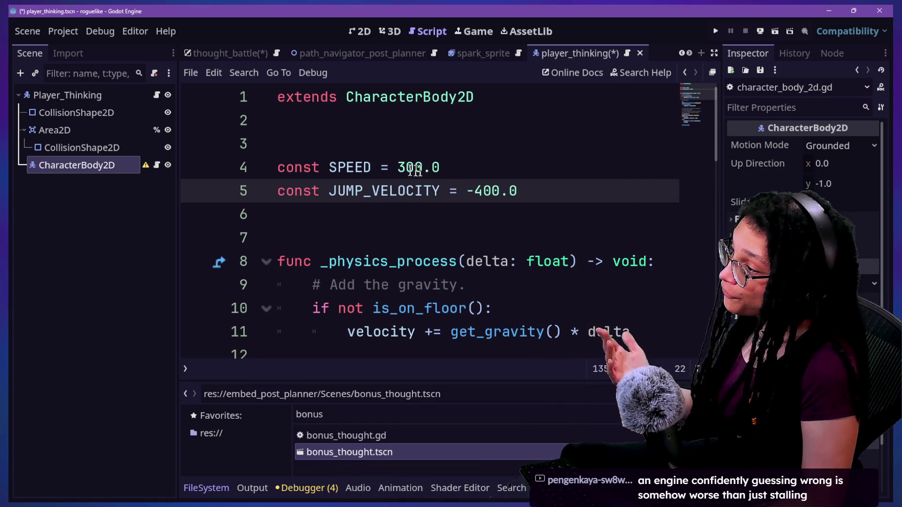
Highlight parts of the 'SPEED: float = 300.0' declaration while explaining the type hint
left_click(374, 167)
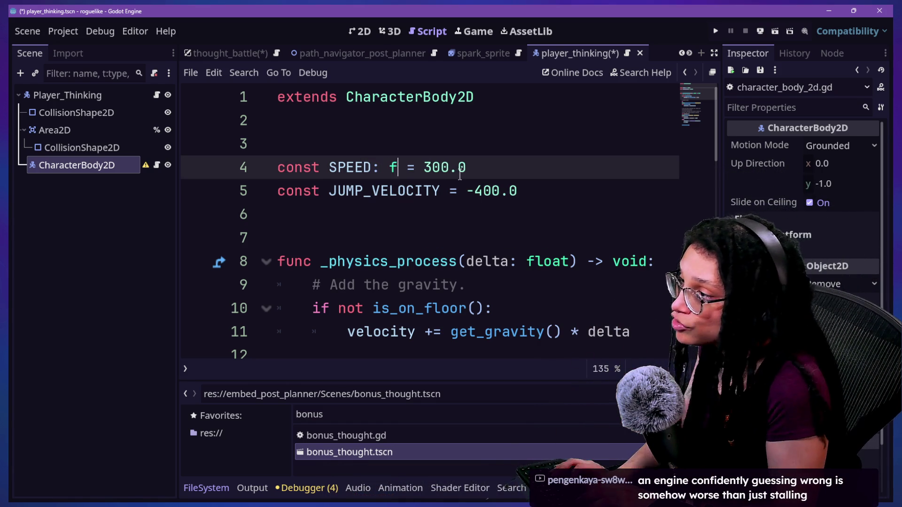
type("loat")
left_click(445, 168)
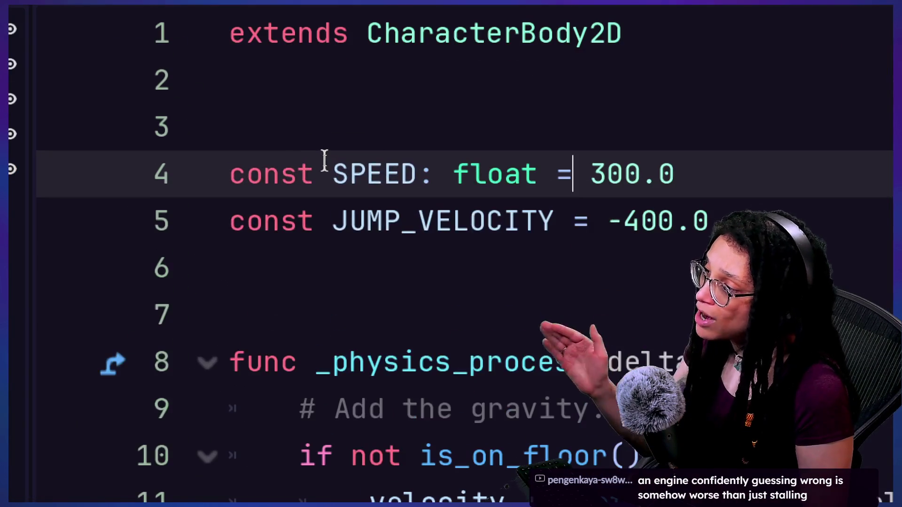
mouse_move(285, 167)
left_mouse_down()
mouse_move(422, 178)
mouse_move(594, 171)
left_mouse_up()
left_click(435, 174)
left_click(586, 174)
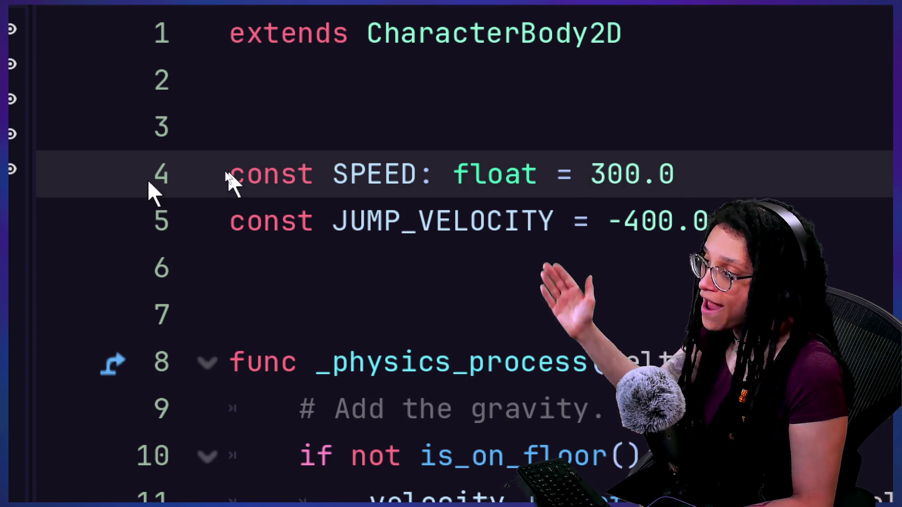
left_click(351, 175)
left_click_drag(693, 173, 452, 156)
Delete the float type hint from SPEED, leaving both constants as plain values
left_click(449, 153)
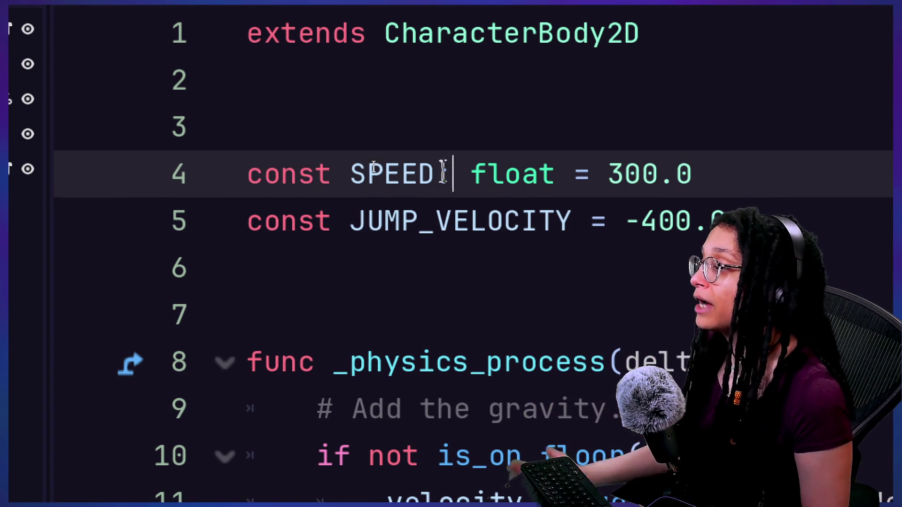
left_click(439, 173)
key("shift+Right")
key("shift+Right")
key("shift+Right")
key("BackSpace")
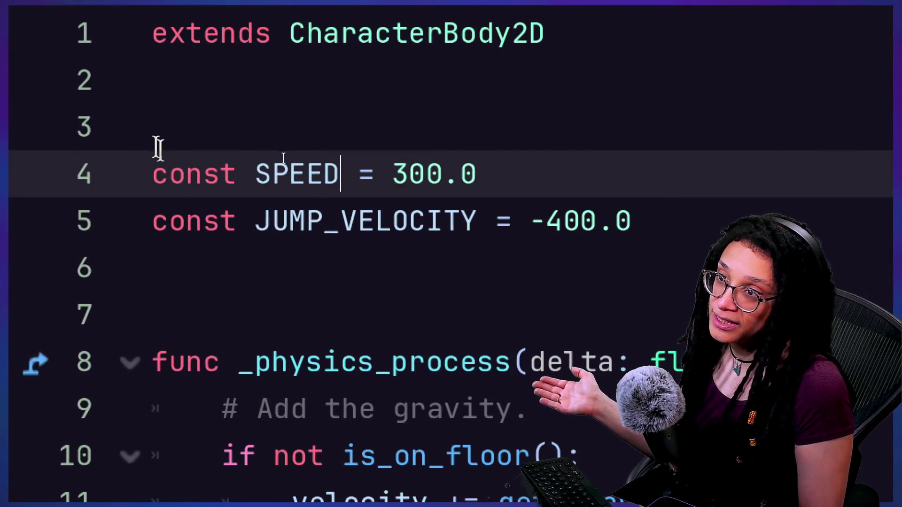
left_click_drag(155, 146, 513, 211)
left_click(513, 209)
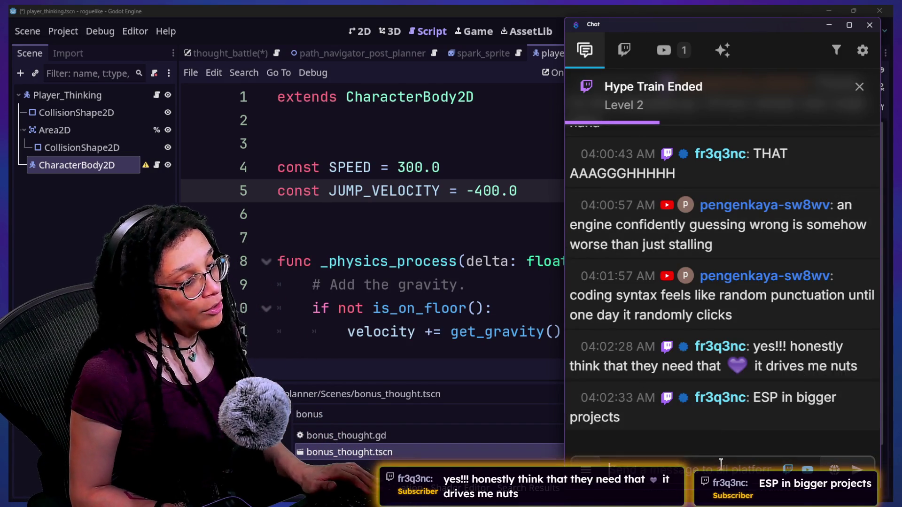
Send the !hyperfocus command in the stream chat
type("!hyperfo")
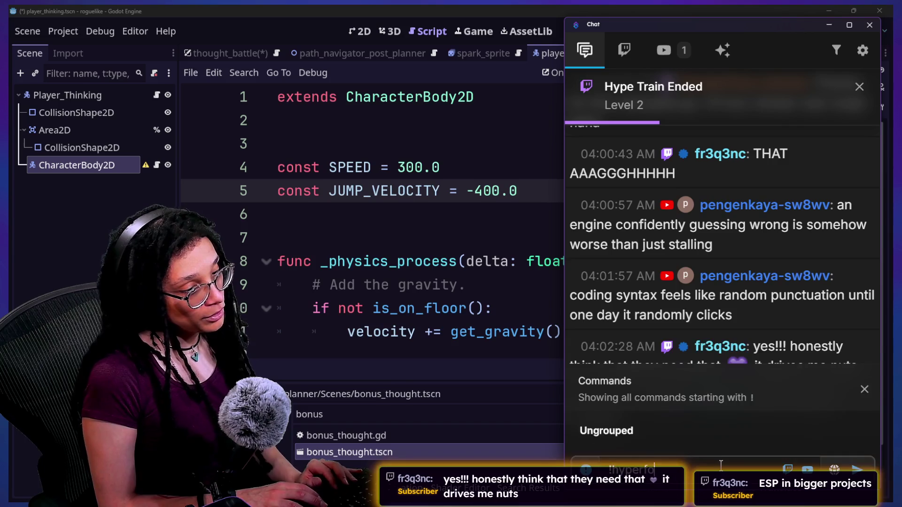
type("cus")
key("Return")
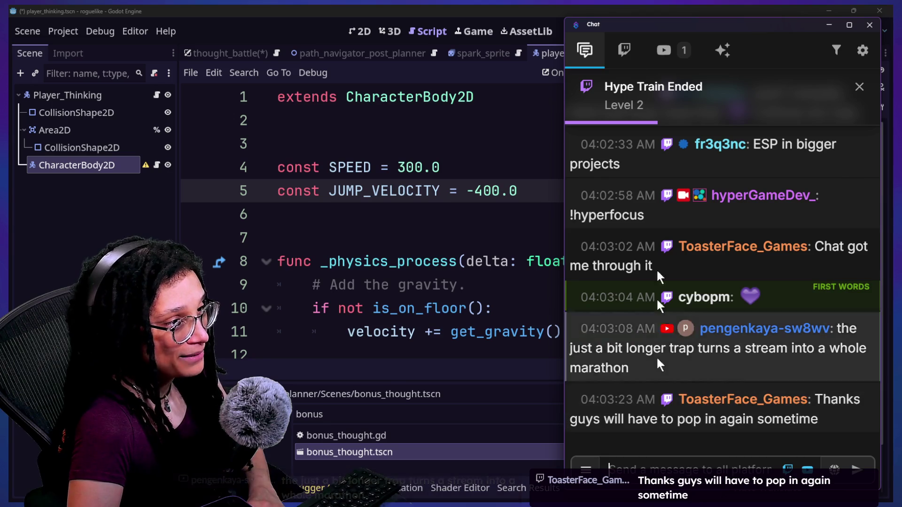
scroll(654, 180, "up", 2)
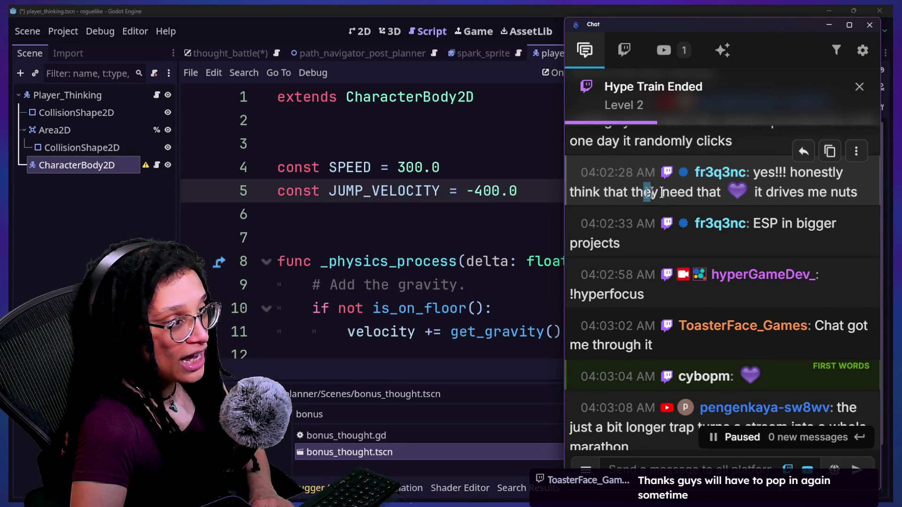
Highlight recent viewer messages in chat, then run the cat care game project
left_click_drag(646, 193, 757, 193)
left_click_drag(780, 224, 620, 244)
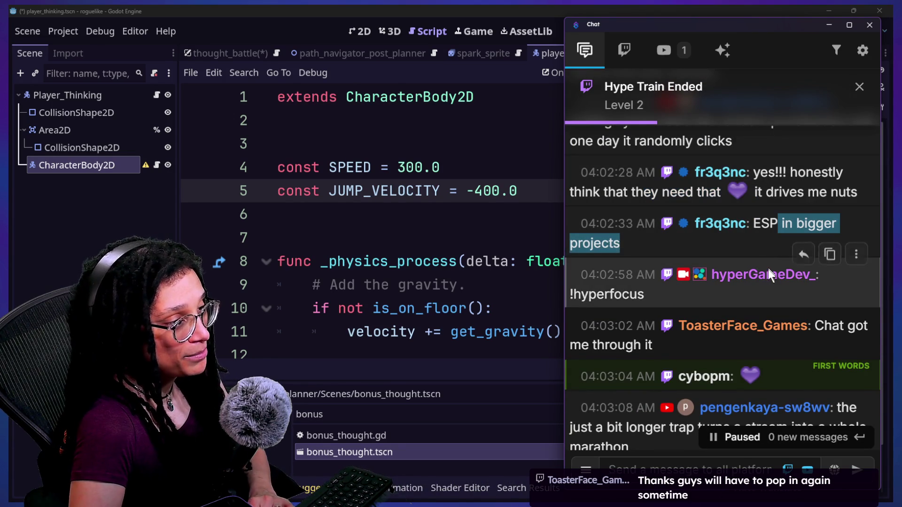
scroll(768, 269, "down", 3)
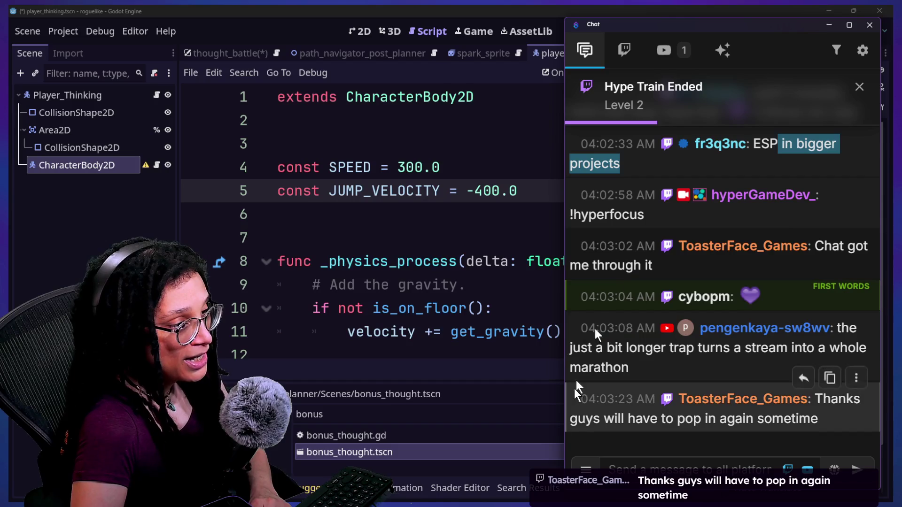
left_click_drag(605, 347, 735, 368)
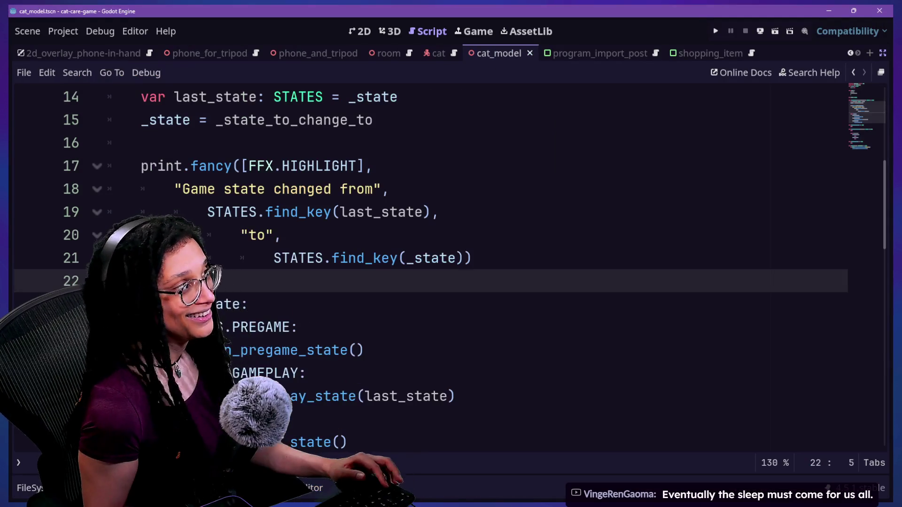
left_click(714, 30)
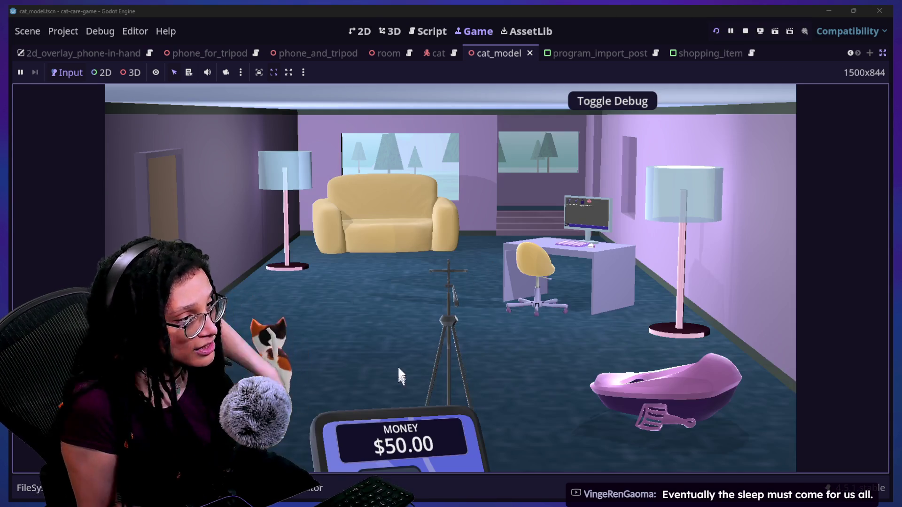
Pick up and drop the calico cat, then stop the cat care game
left_click(280, 327)
left_click(281, 326)
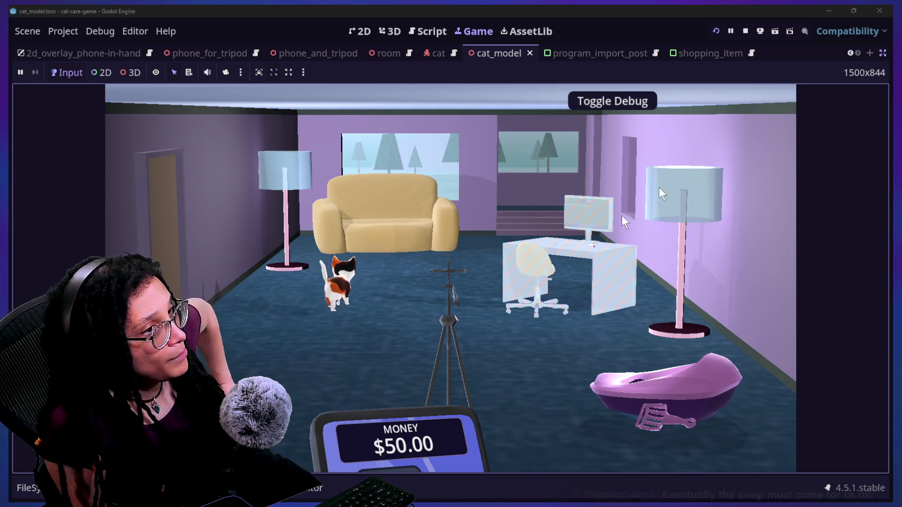
left_click(745, 31)
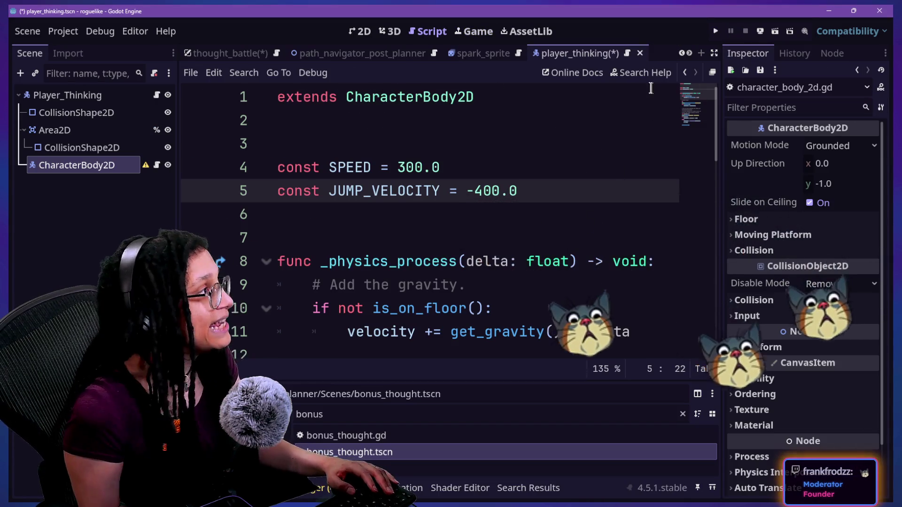
Run the roguelike project with Catstagram as platform, stop it, and switch to the jam page
left_click(714, 30)
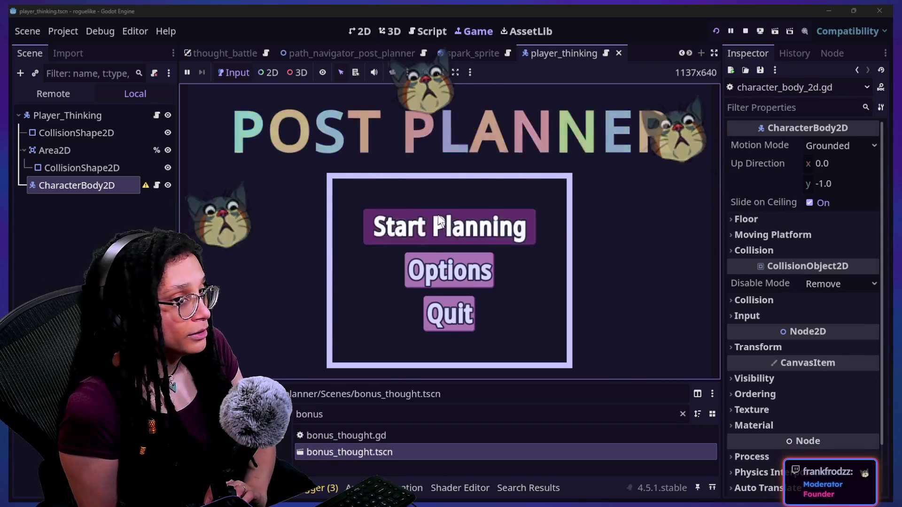
left_click(440, 223)
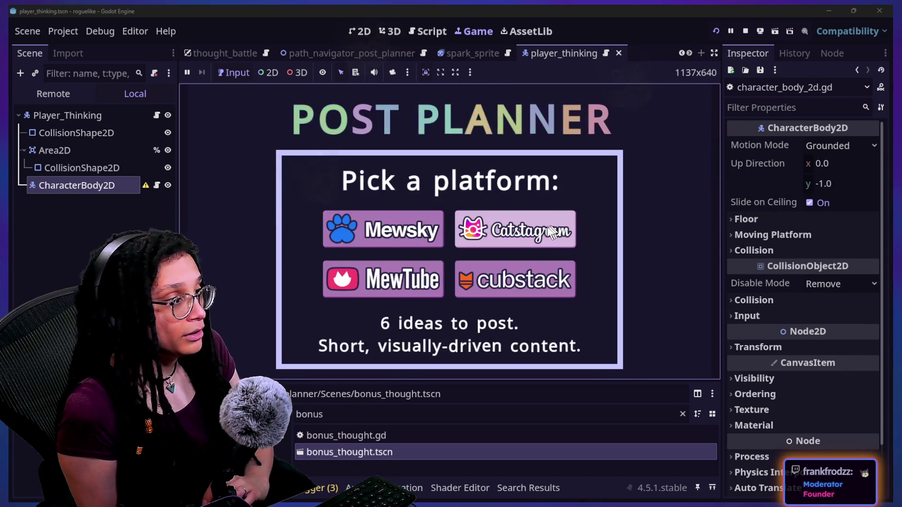
left_click(507, 280)
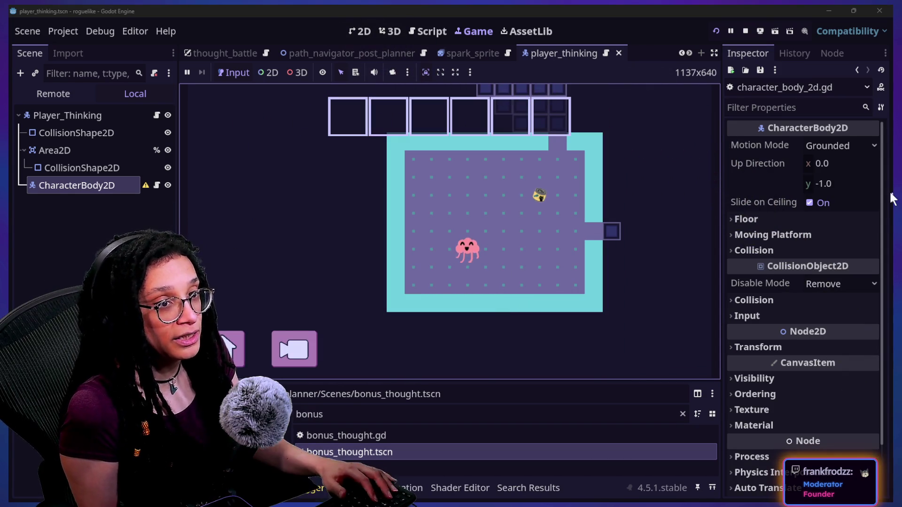
left_click(595, 229)
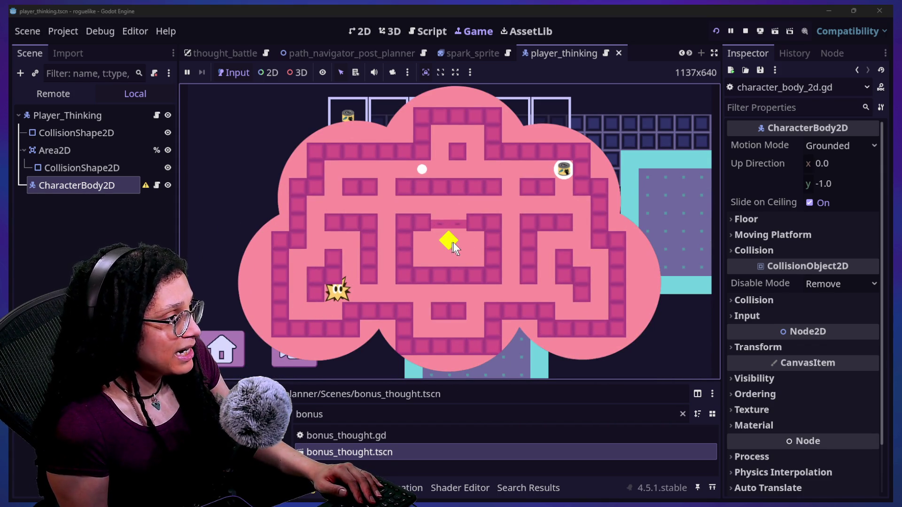
left_click(745, 31)
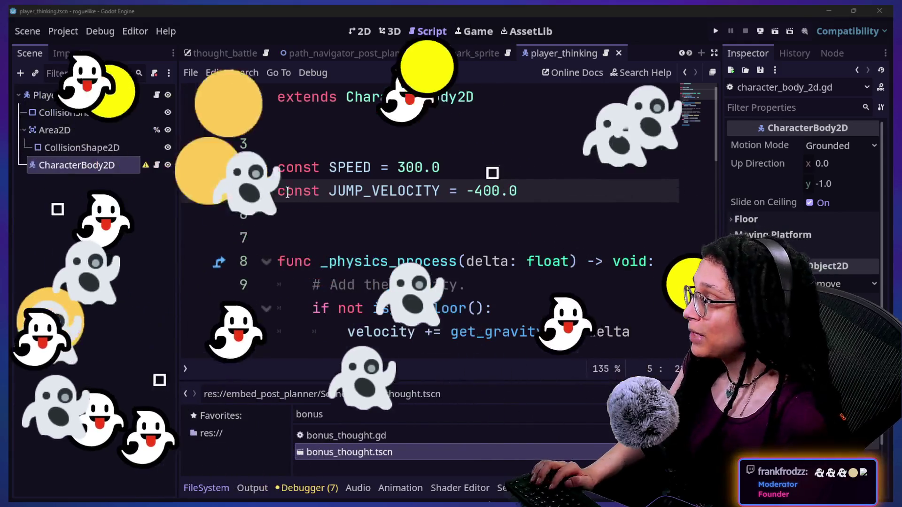
key("alt+Tab")
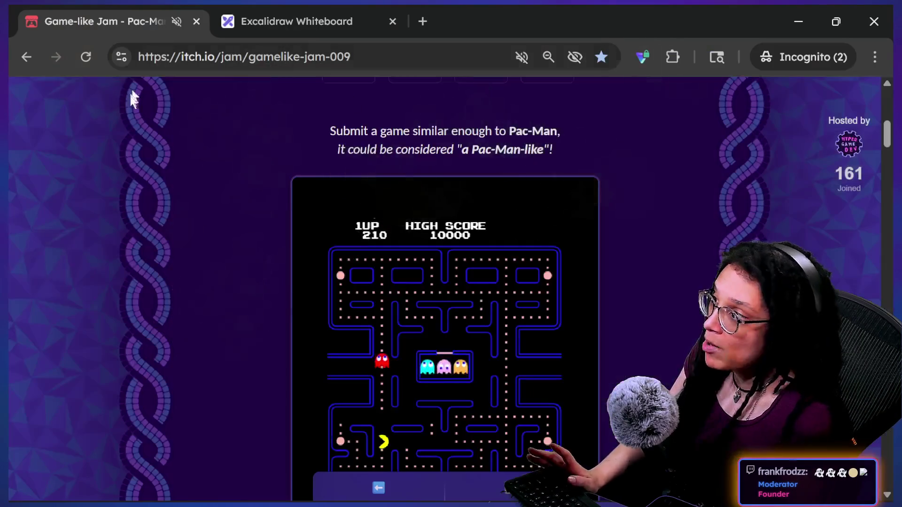
Select the jam page's address, check the chat, then scroll down to the embedded Pac-Man game
scroll(368, 203, "up", 10)
left_click(282, 57)
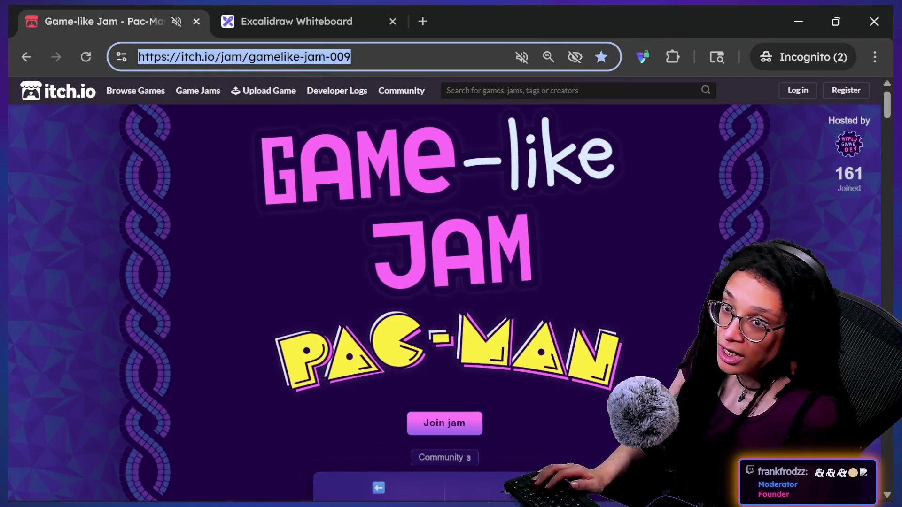
key("alt+Tab")
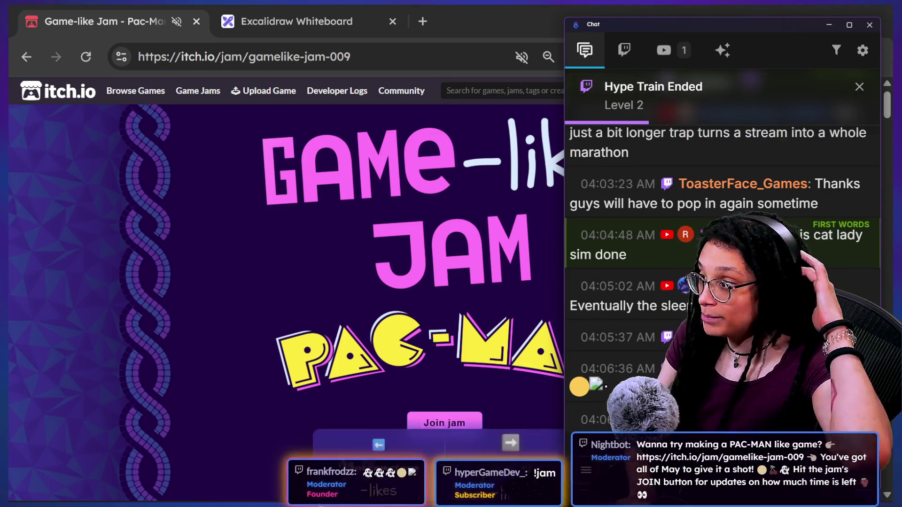
left_click(191, 370)
scroll(191, 369, "down", 5)
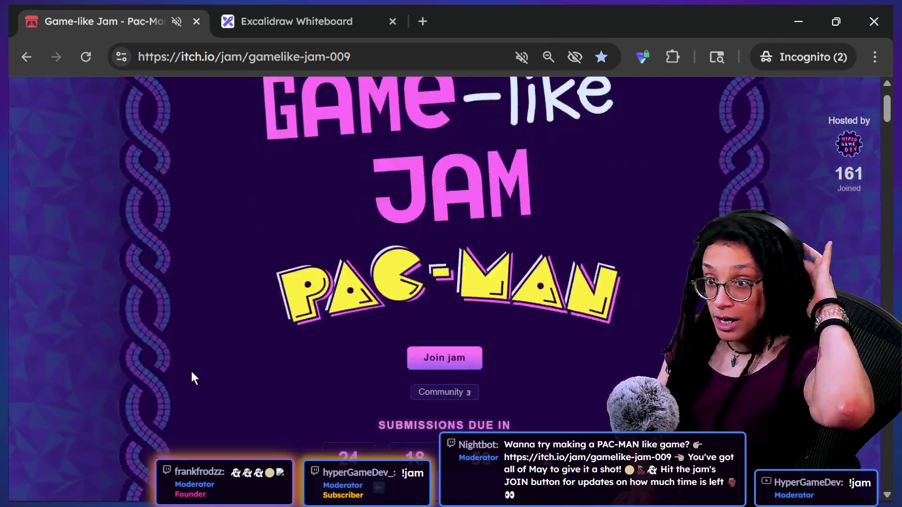
scroll(190, 369, "down", 2)
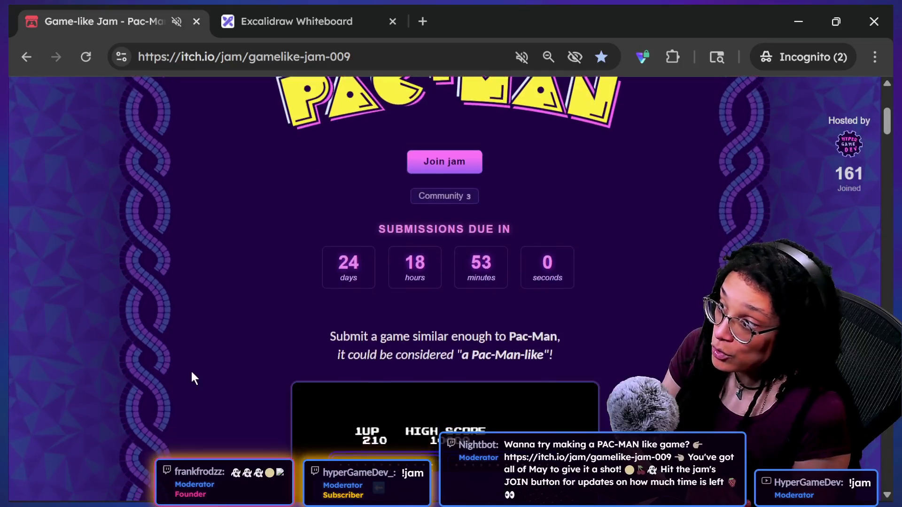
left_click_drag(243, 263, 458, 263)
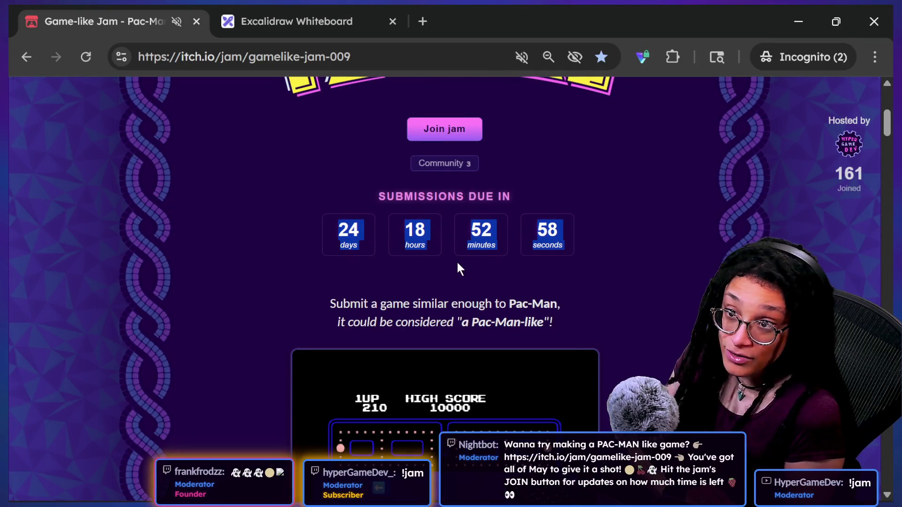
scroll(458, 262, "down", 5)
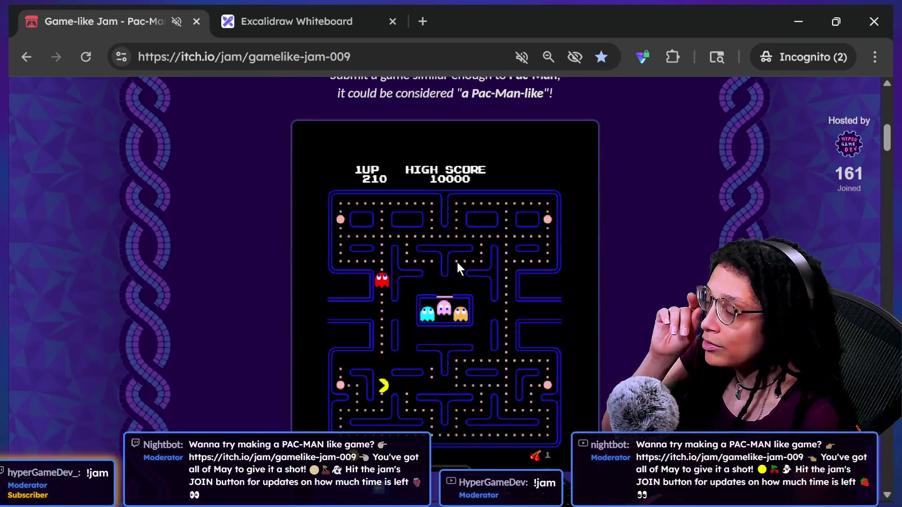
scroll(458, 262, "down", 1)
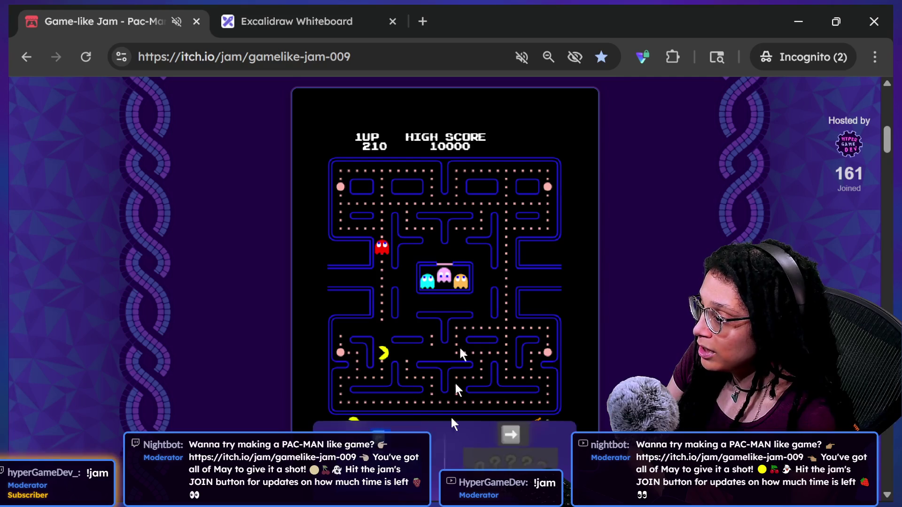
scroll(562, 287, "down", 1)
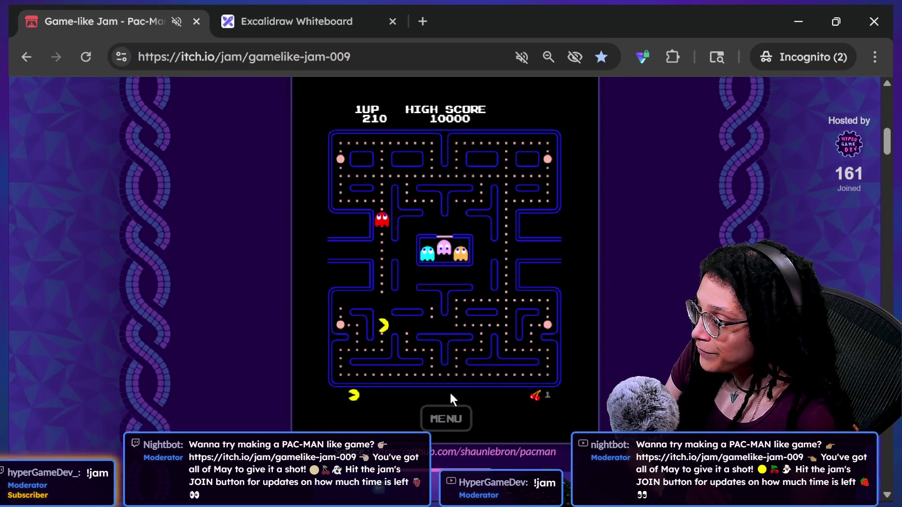
Quit the Pac-Man game through its menu and start Ms. Pac-Man
left_click(454, 419)
left_click(462, 234)
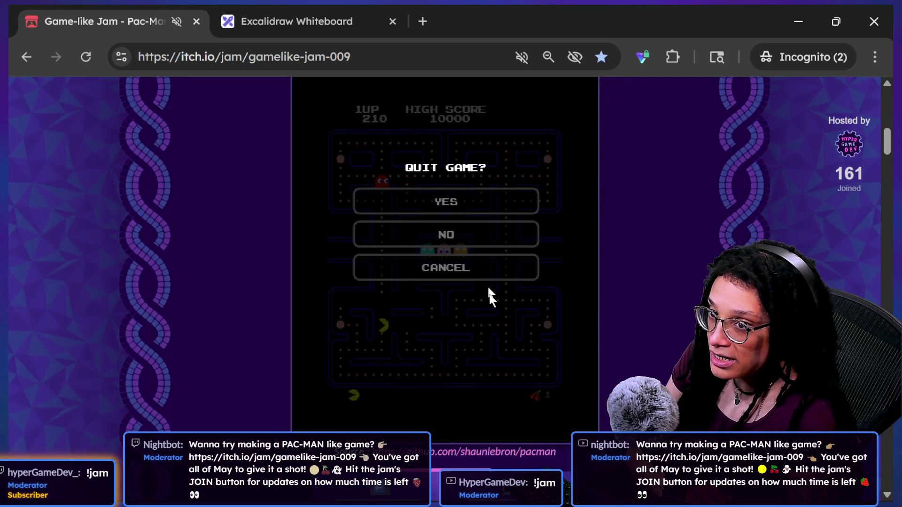
left_click(456, 208)
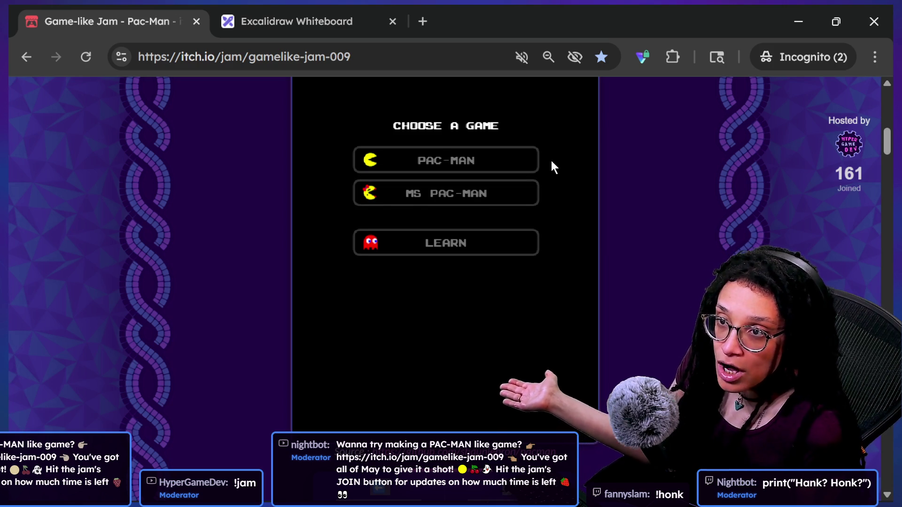
left_click(429, 202)
left_click(460, 223)
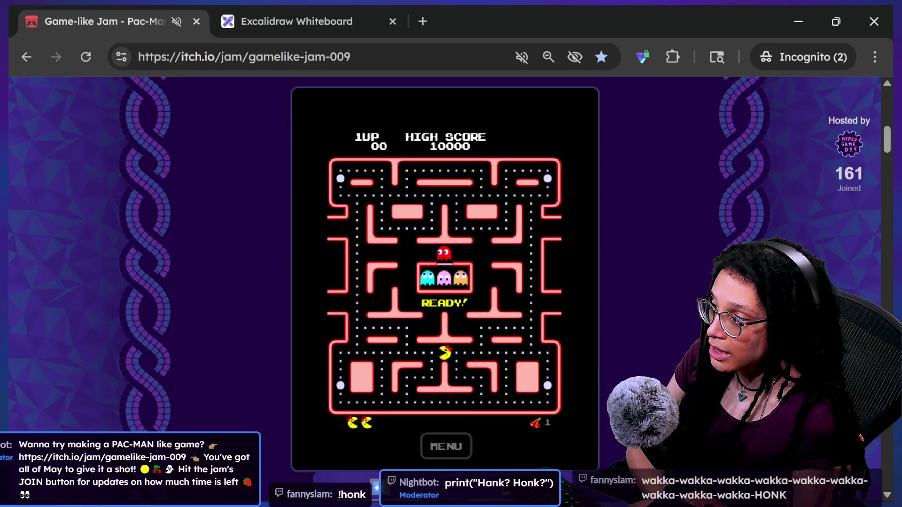
Steer Ms. Pac-Man with the arrow keys, eating dots, the cherry and blue ghosts
key("Down")
key("Right")
key("Up")
key("Down")
key("Left")
key("Right")
key("Up")
key("Left")
key("Right")
key("Down")
key("Left")
key("Up")
key("Left")
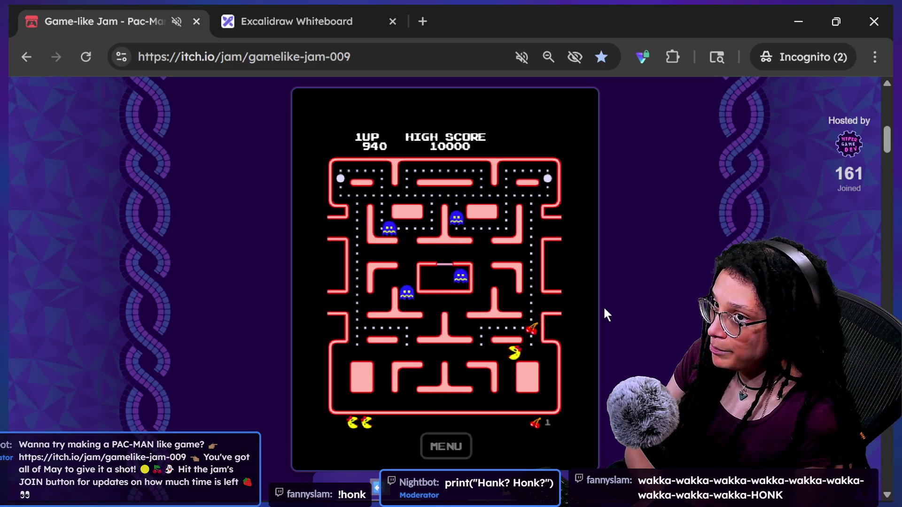
key("Right")
key("Left")
key("Right")
key("Up")
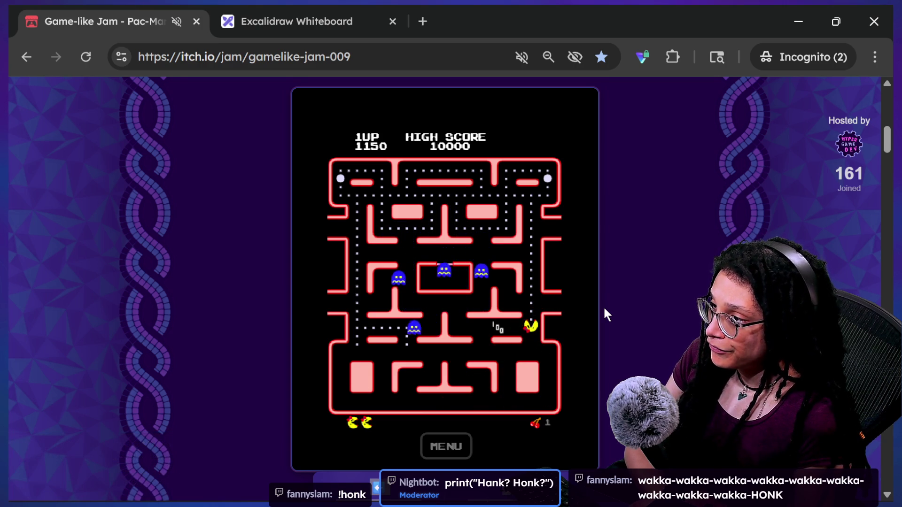
key("Left")
key("Down")
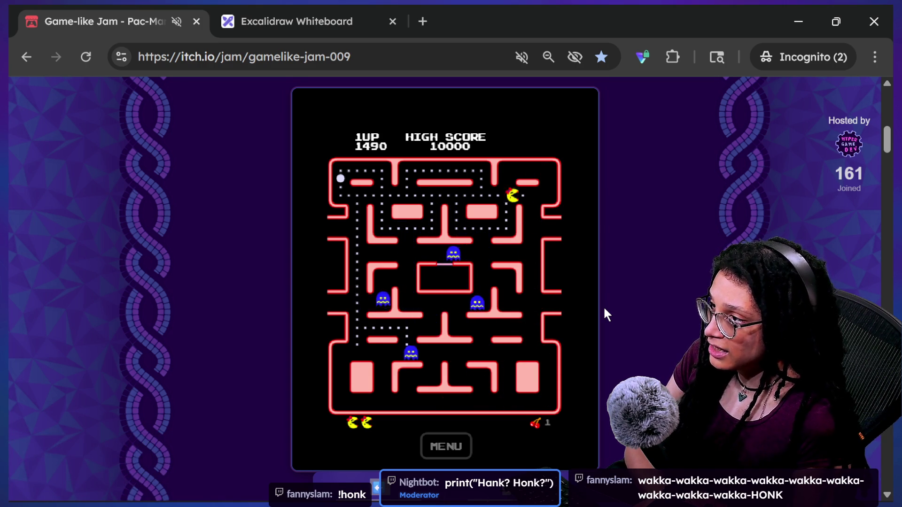
key("Left")
key("Up")
key("Right")
key("Up")
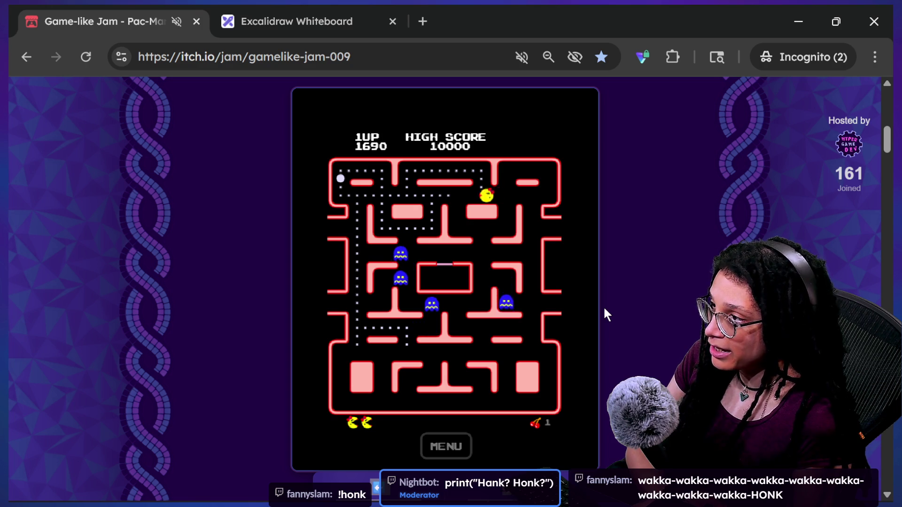
key("Left")
key("Down")
key("Left")
key("Down")
key("Left")
key("Up")
key("Left")
key("Up")
key("Down")
key("Right")
key("Down")
key("Down")
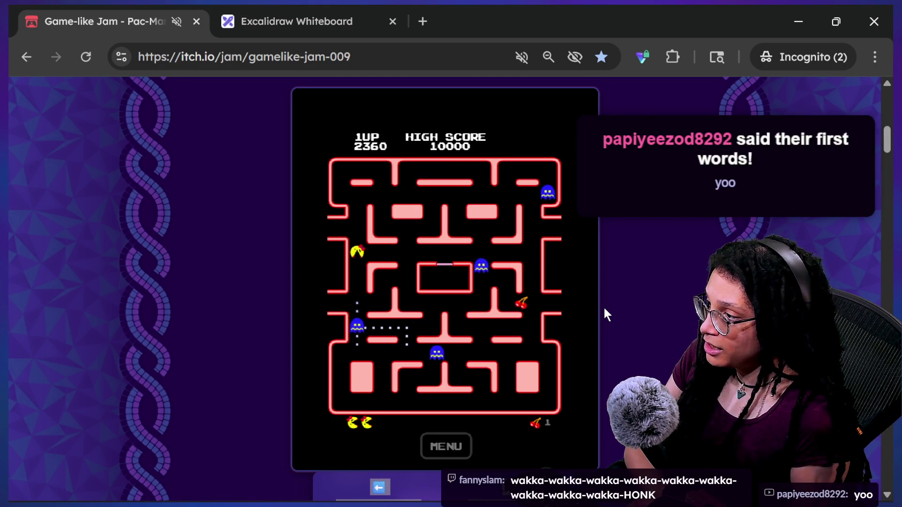
key("Up")
key("Right")
key("Down")
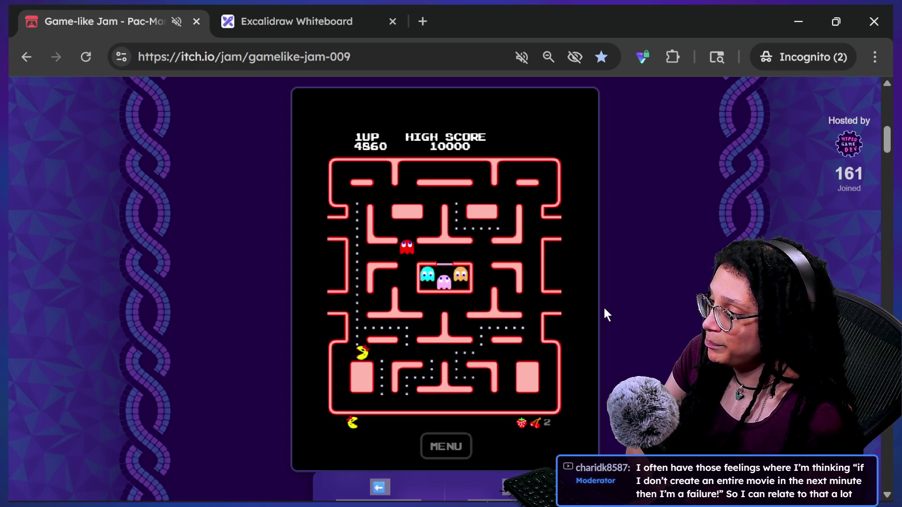
Keep playing through the lower maze to a score of 5410, then reload the jam page
key("Down")
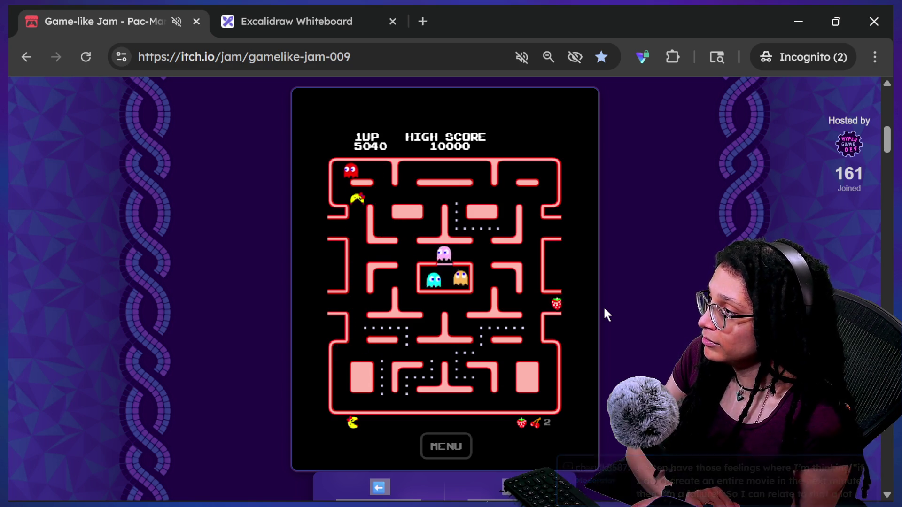
key("Right")
key("Down")
key("Left")
key("Up")
key("Right")
key("Down")
key("Left")
key("Up")
key("Left")
key("Up")
key("Right")
key("Up")
key("Left")
key("Down")
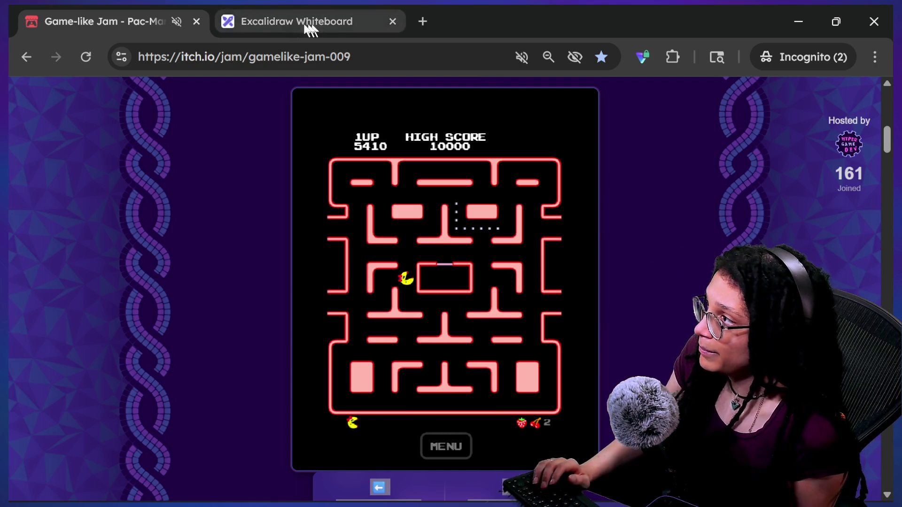
left_click(85, 57)
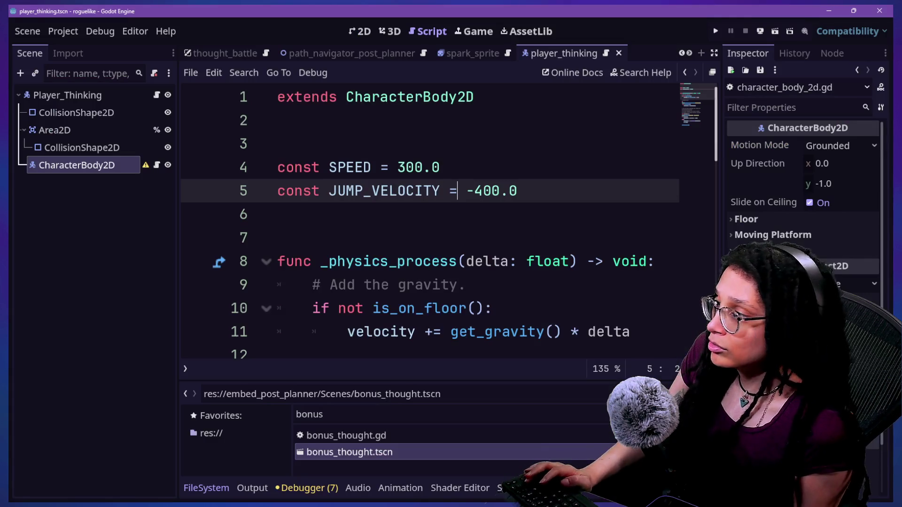
Delete the CharacterBody2D node from the Player_Thinking scene
left_click(554, 311)
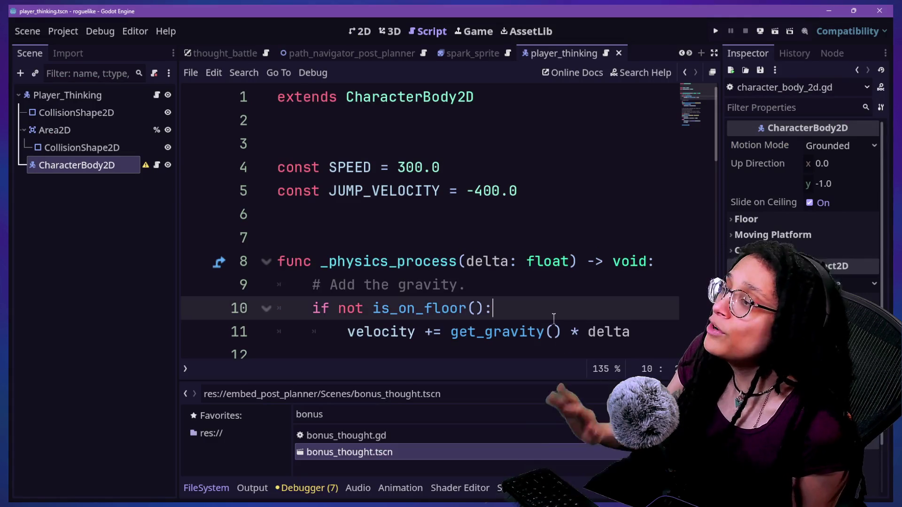
left_click(109, 220)
left_click(107, 165)
key("Delete")
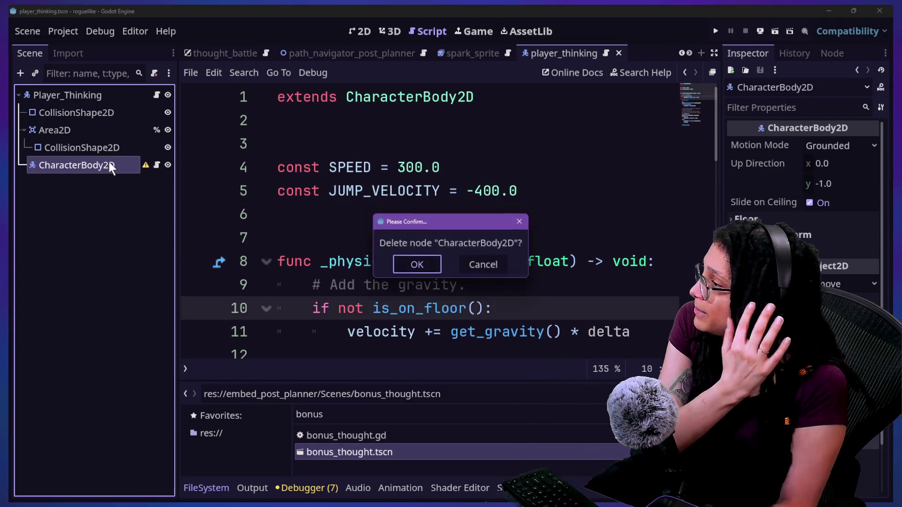
key("Return")
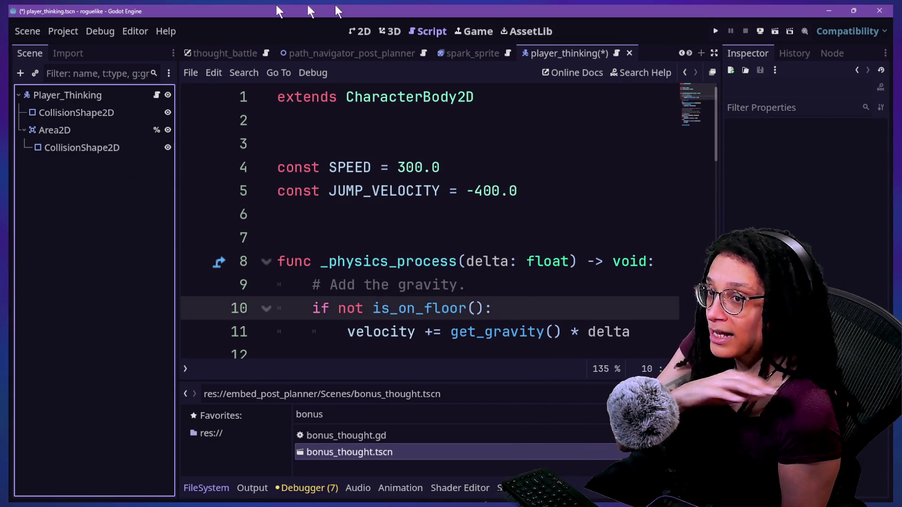
Switch to the 2D view and quick-open thought_battle.tscn
left_click(349, 40)
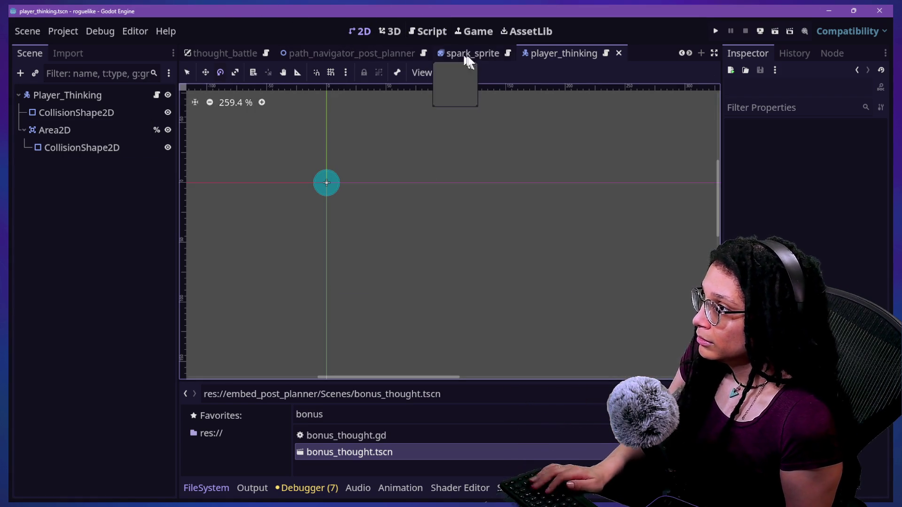
key("shift+alt+o")
type("thou")
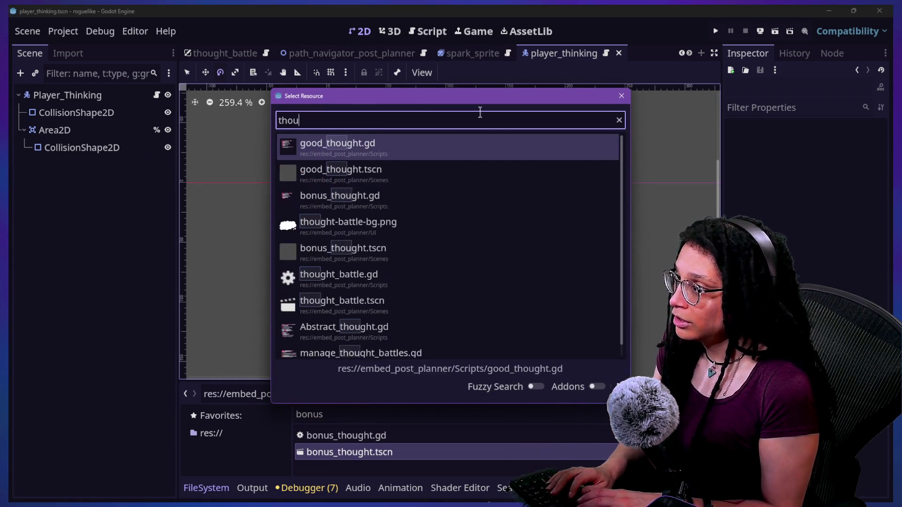
type("ght_bat")
key("Down")
key("Return")
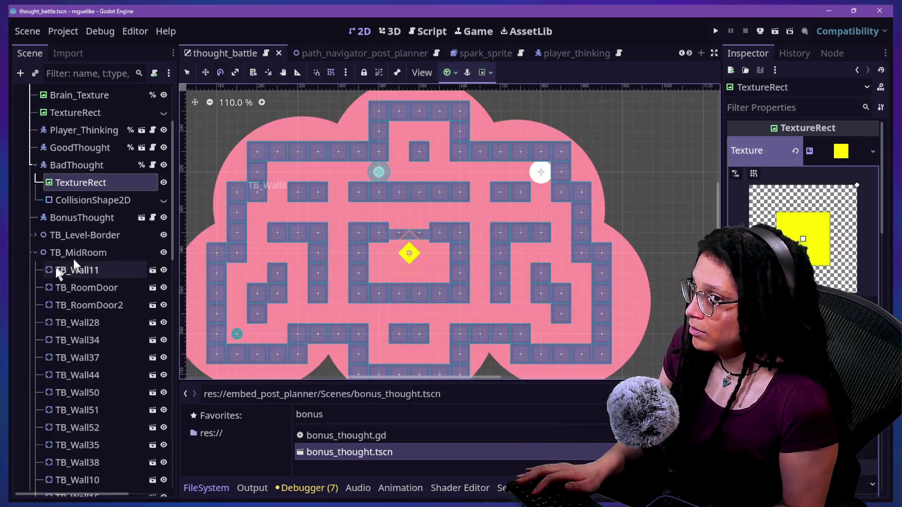
Inspect BadThought and its CollisionShape2D and TextureRect children in the Scene dock
scroll(394, 173, "down", 2)
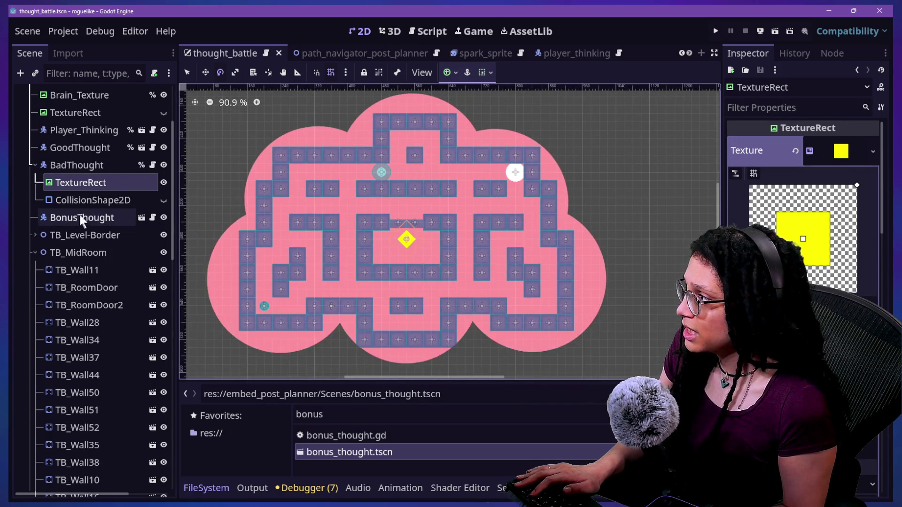
left_click(94, 165)
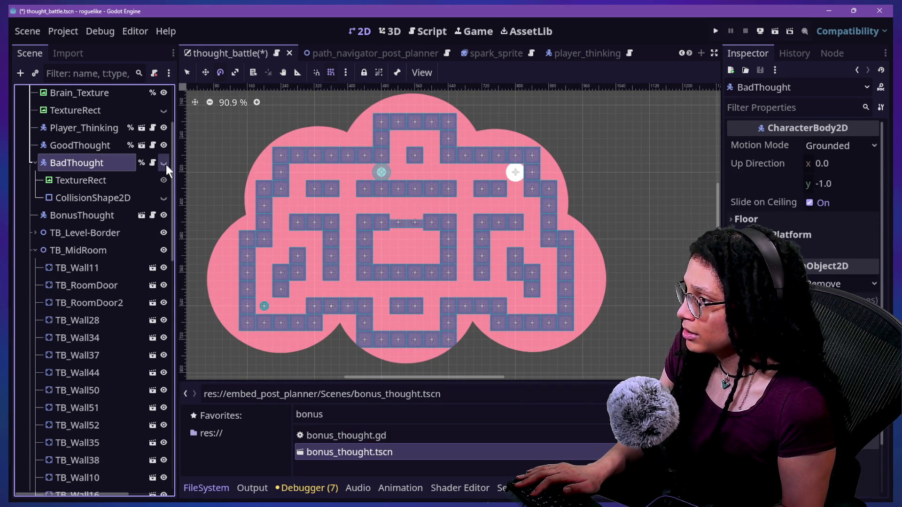
left_click(96, 200)
left_click(139, 183)
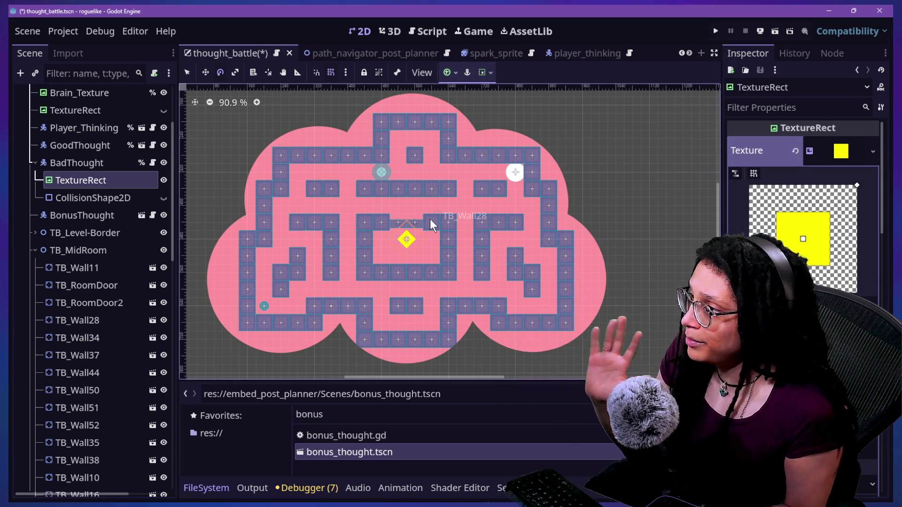
scroll(430, 219, "up", 5)
scroll(483, 241, "down", 2)
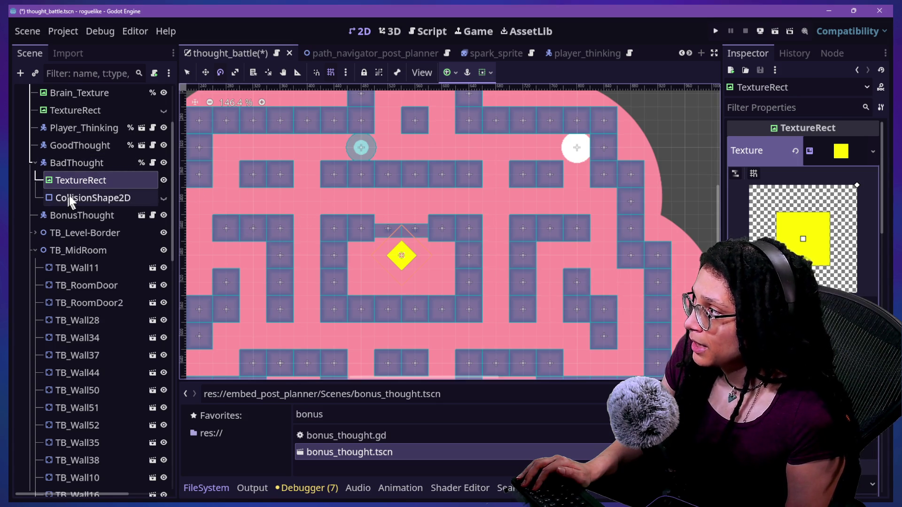
Save the BadThought node's branch as its own scene file, bad_thought.tscn
left_click(73, 159)
right_click(76, 161)
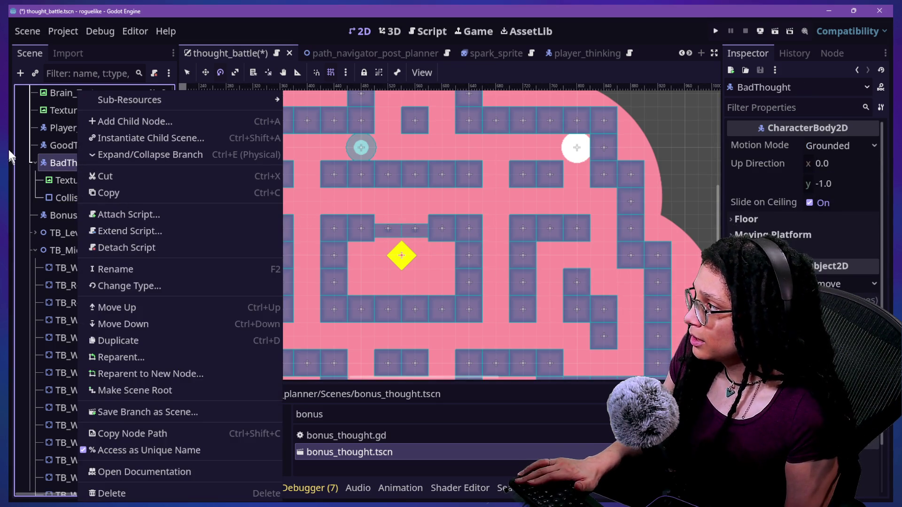
left_click(43, 160)
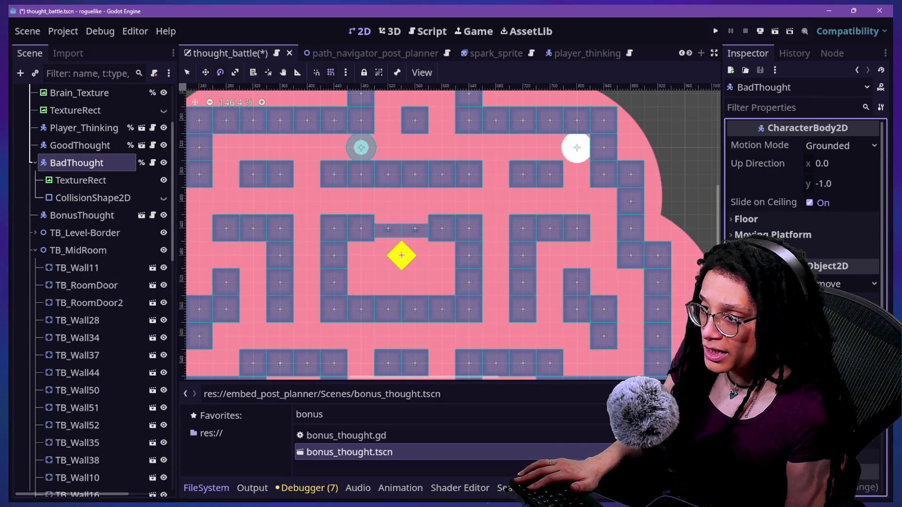
scroll(783, 234, "down", 3)
scroll(803, 211, "down", 1)
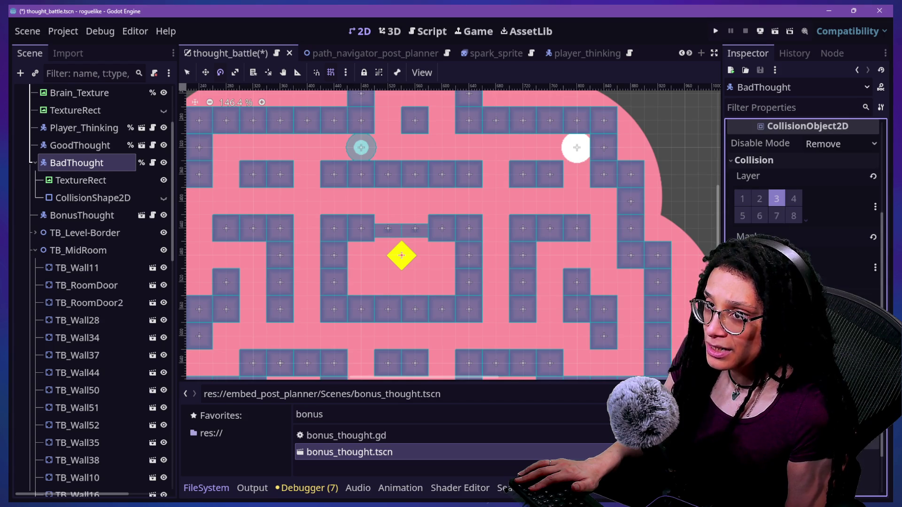
right_click(89, 161)
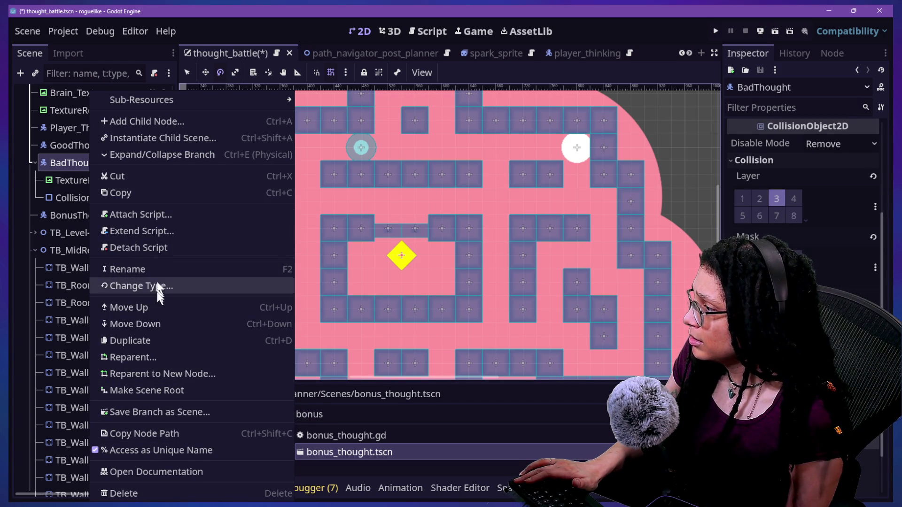
left_click(199, 406)
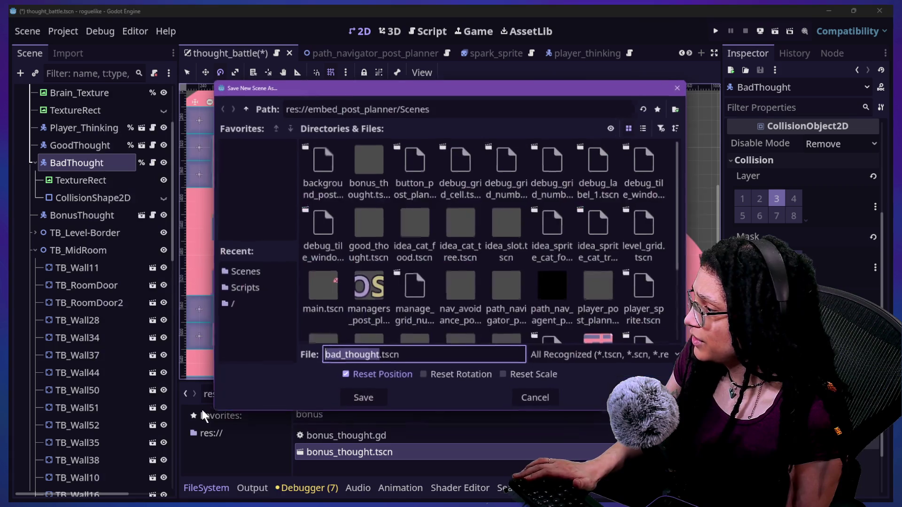
key("Return")
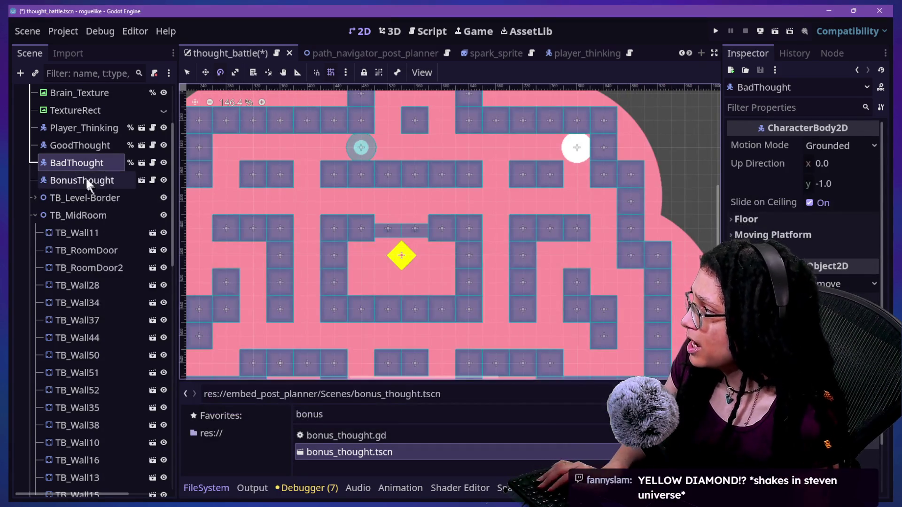
Save the scene, then duplicate BadThought into BadThought2 and move it down-left in the central room
left_click(89, 181)
left_click(108, 166)
key("ctrl+s")
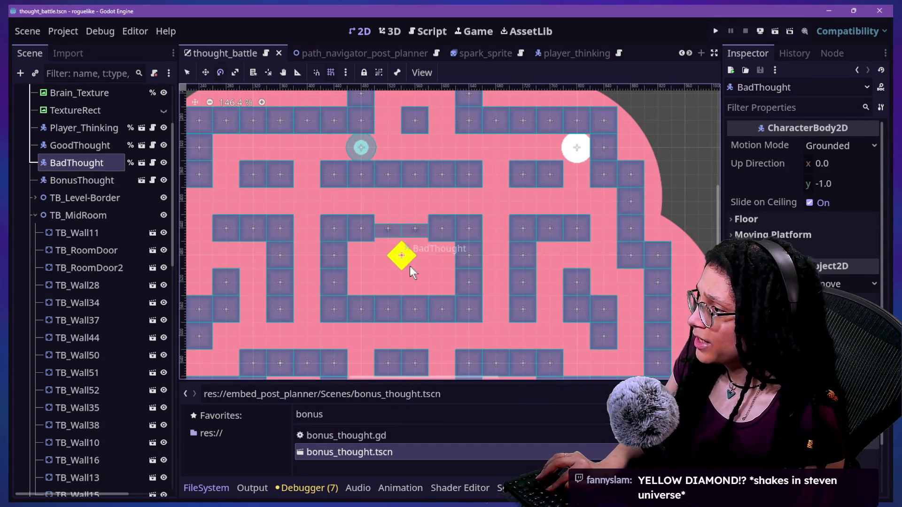
key("ctrl+d")
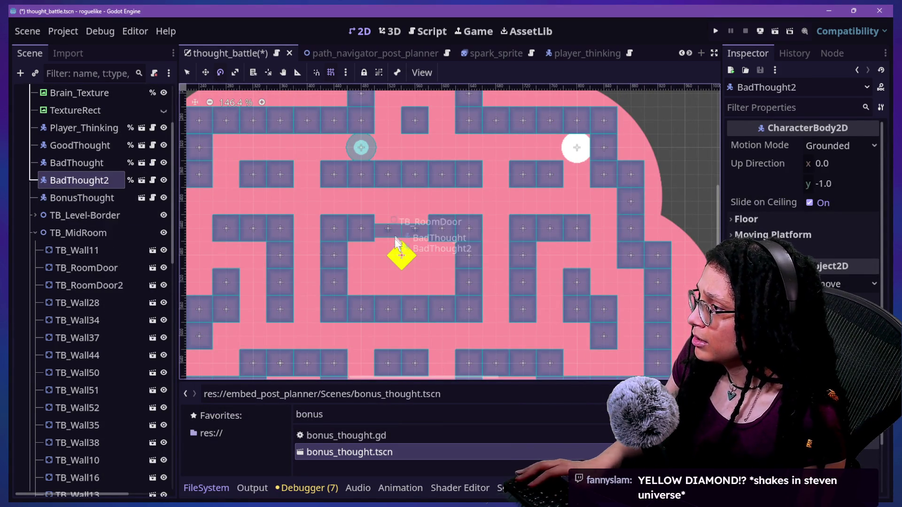
key("Escape")
left_click(205, 73)
left_click_drag(385, 252, 343, 279)
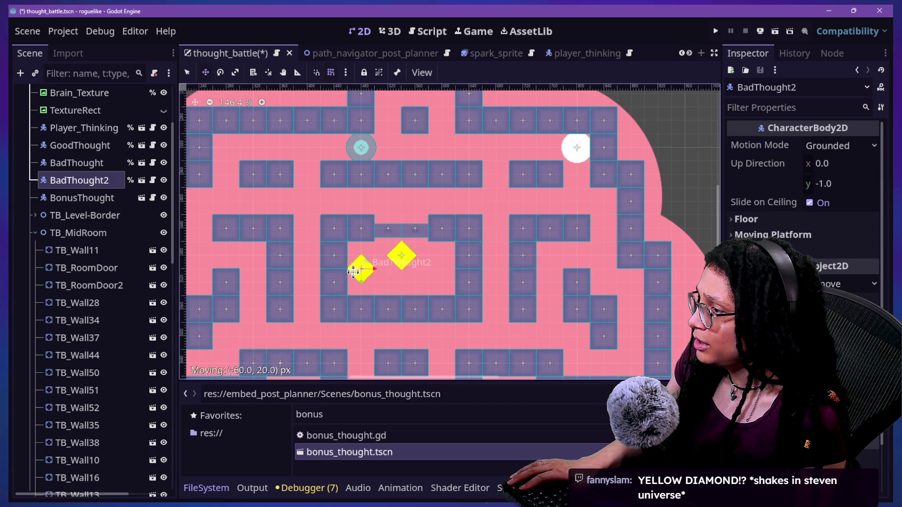
Duplicate it into BadThought3, place it level on the room's right side, and save
key("ctrl+d")
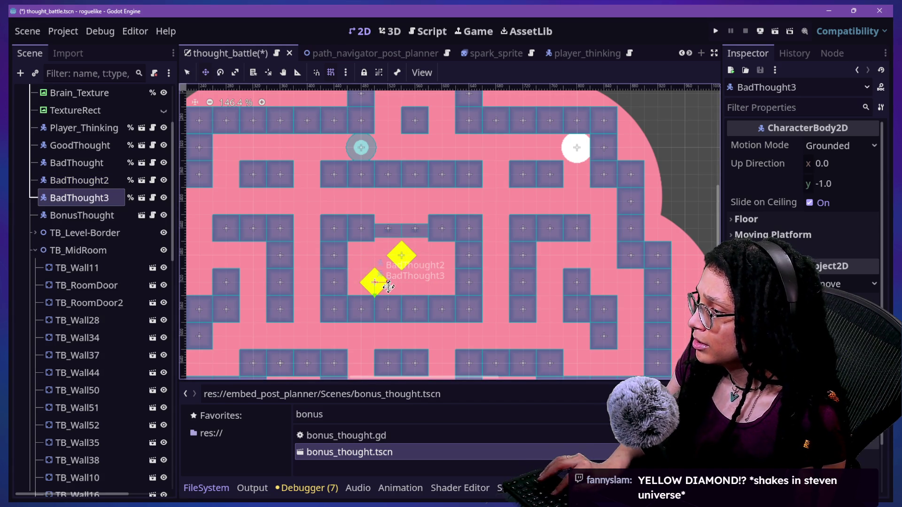
left_click_drag(393, 288, 428, 289)
scroll(428, 281, "down", 5)
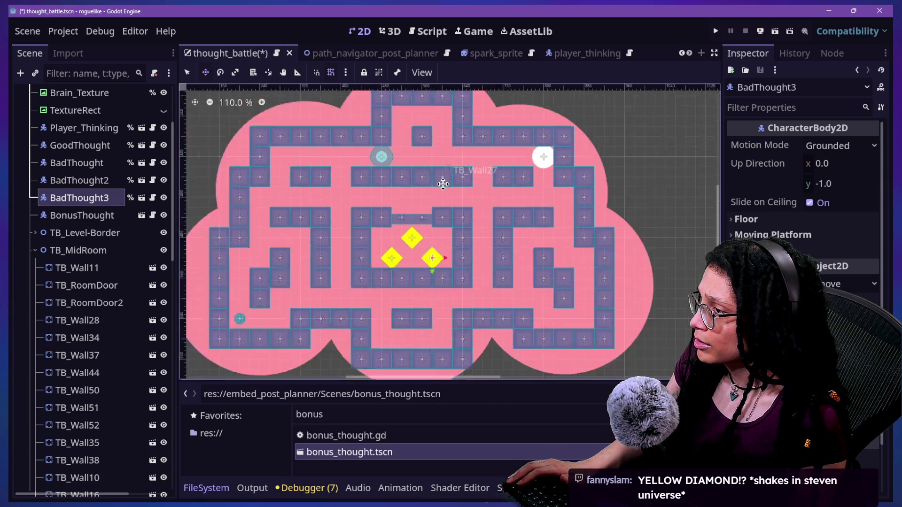
scroll(418, 224, "up", 5)
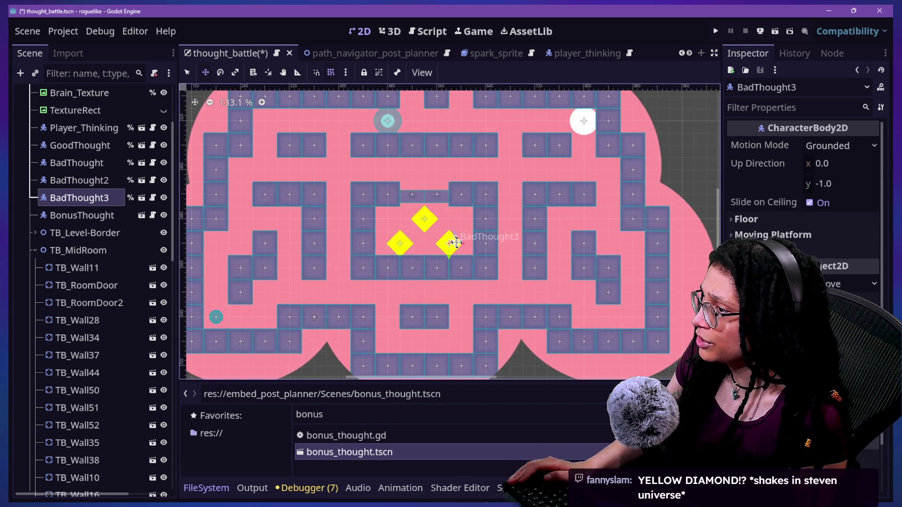
left_click_drag(456, 244, 455, 232)
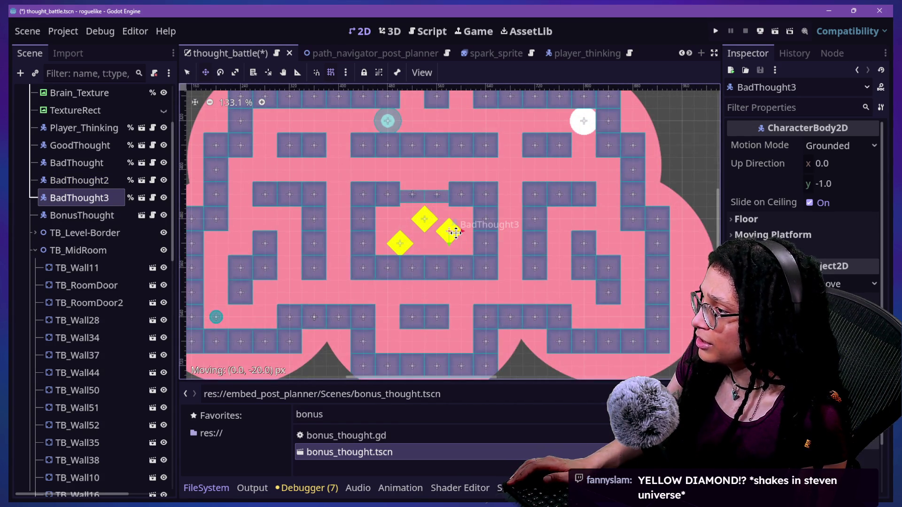
left_click(399, 243)
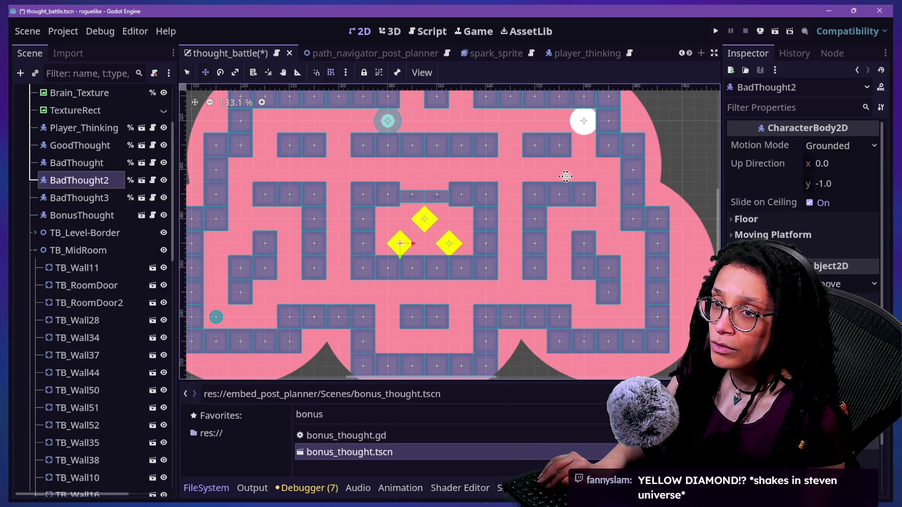
key("ctrl+s")
scroll(447, 220, "down", 3)
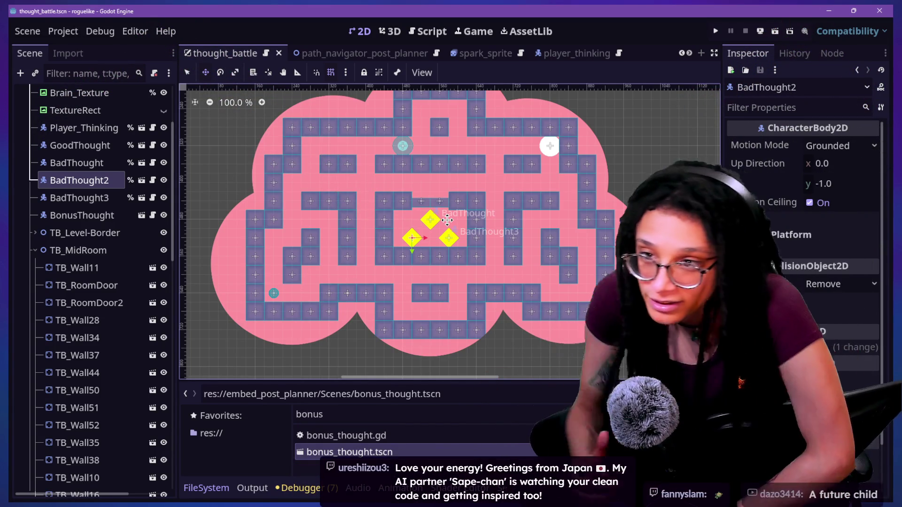
Browse the currently open script in the script editor
left_click(418, 29)
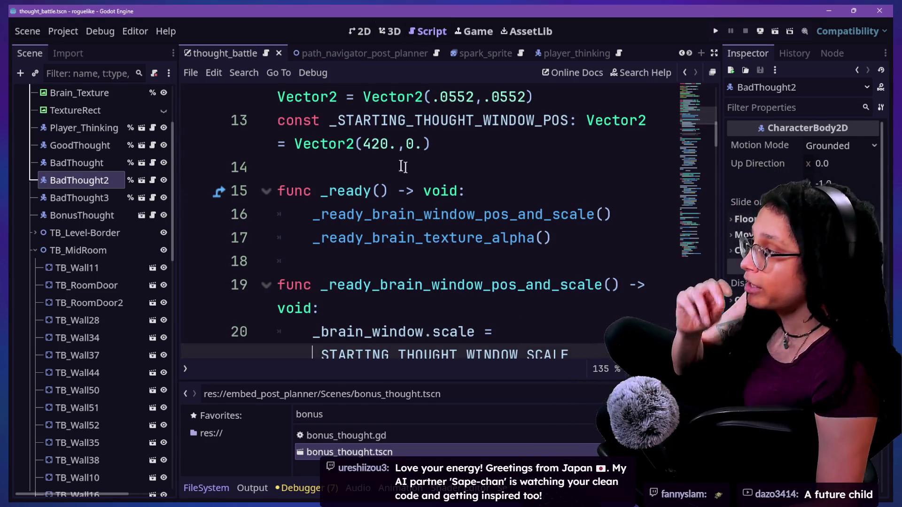
left_click(499, 240)
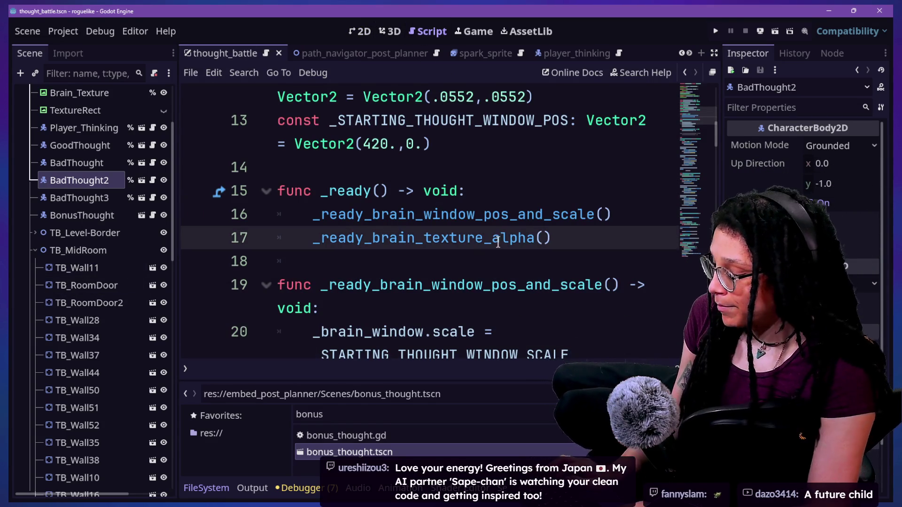
scroll(498, 243, "down", 3, "ctrl")
left_click(485, 249)
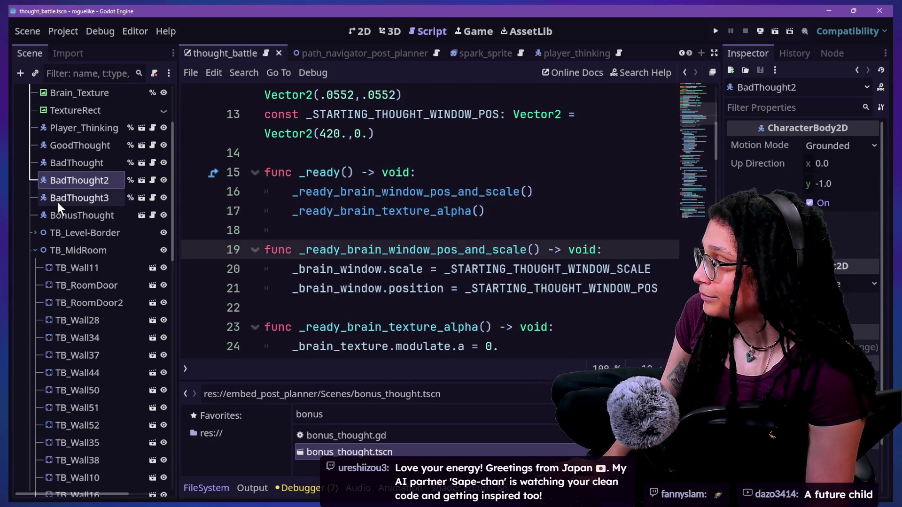
Open BadThought2's script and rename the class GoodThought to BadThought
left_click(153, 179)
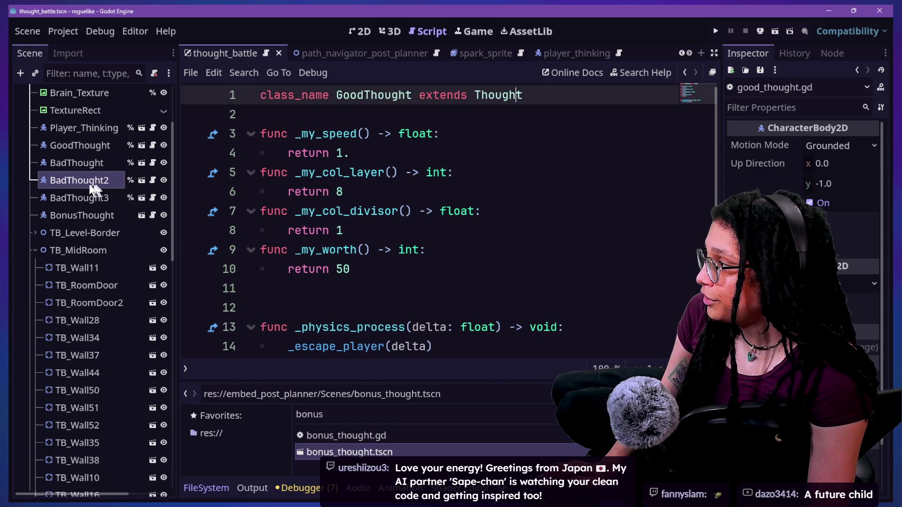
double_click(361, 96)
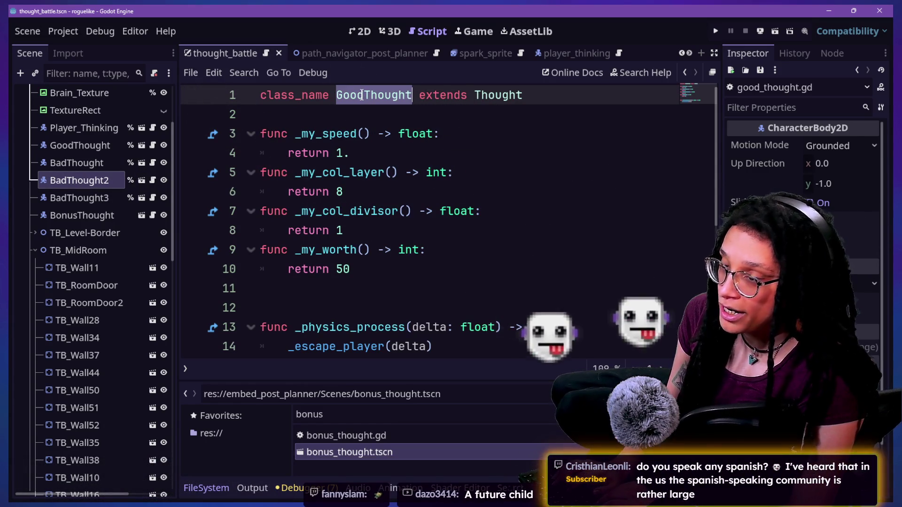
type("BadThought")
left_click(412, 95)
left_click(512, 95)
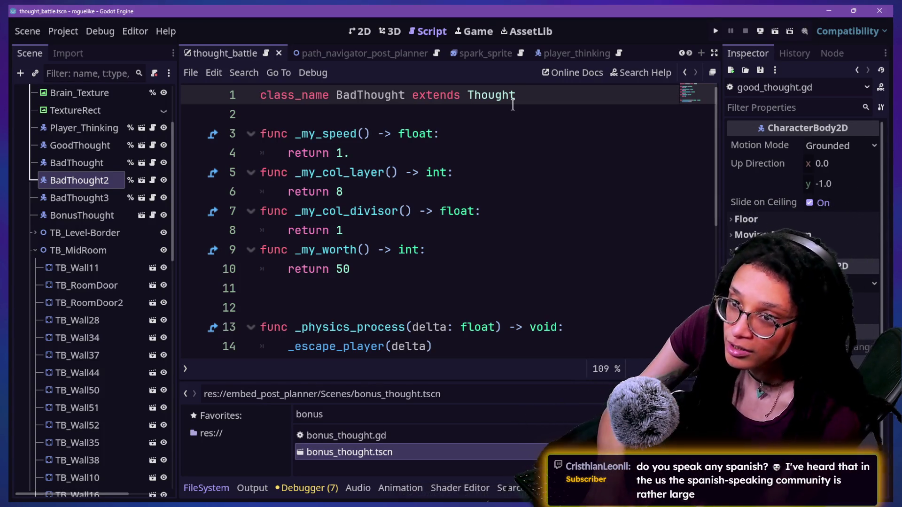
Review the opening lines of the BadThought script's speed and collision functions
left_click(503, 161)
left_click(509, 138)
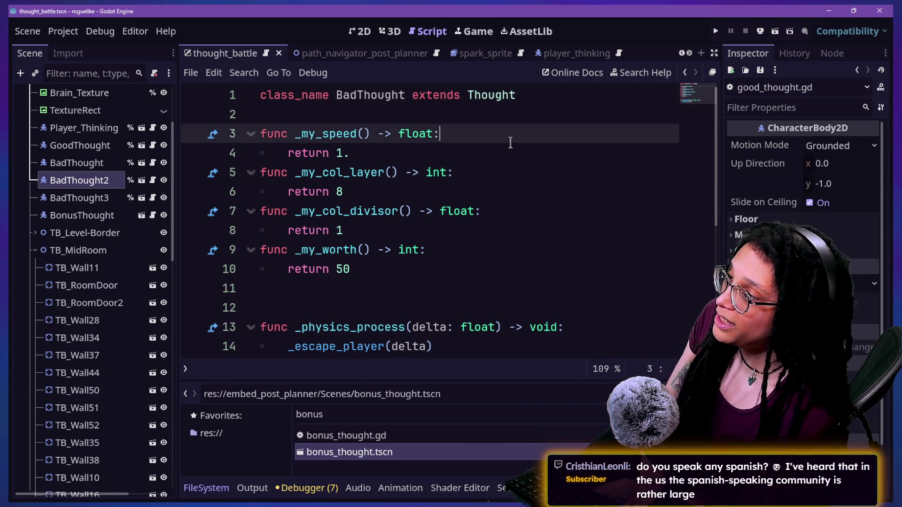
left_click(508, 156)
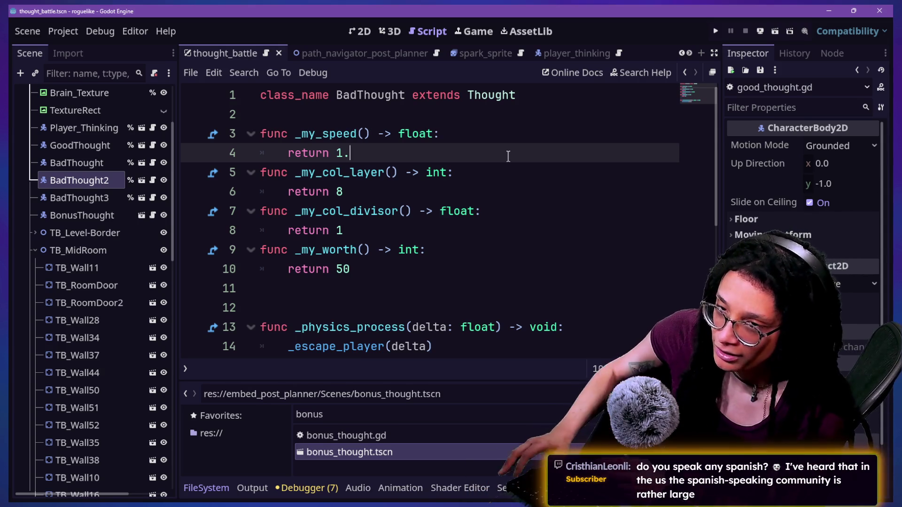
left_click(295, 111)
key("Down")
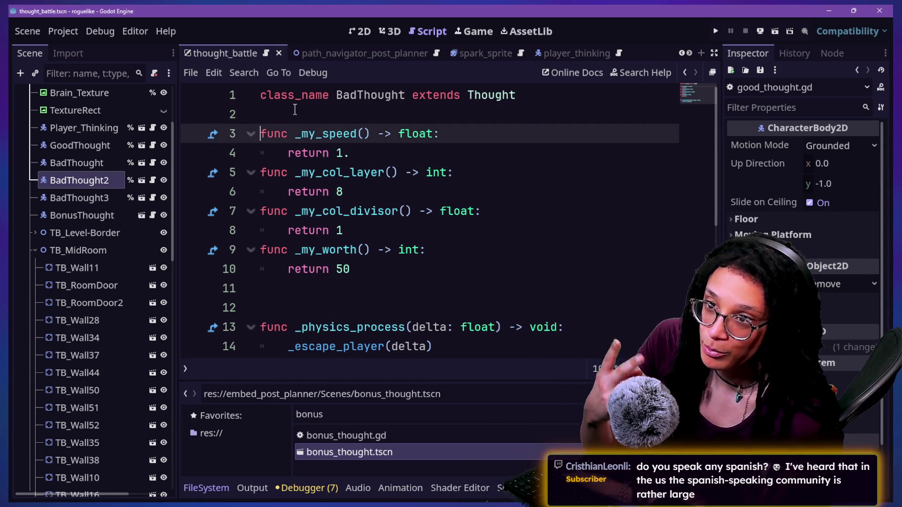
left_click(289, 118)
left_click(284, 128)
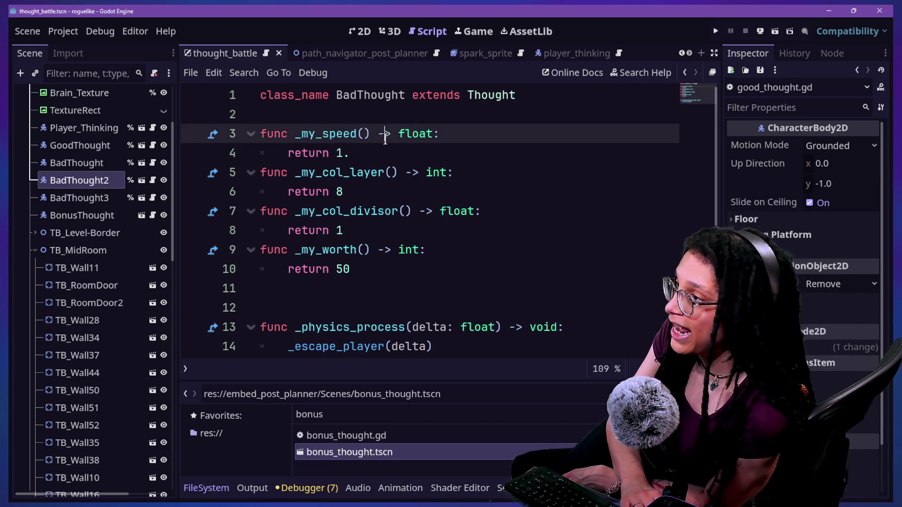
left_click(376, 149)
key("Down")
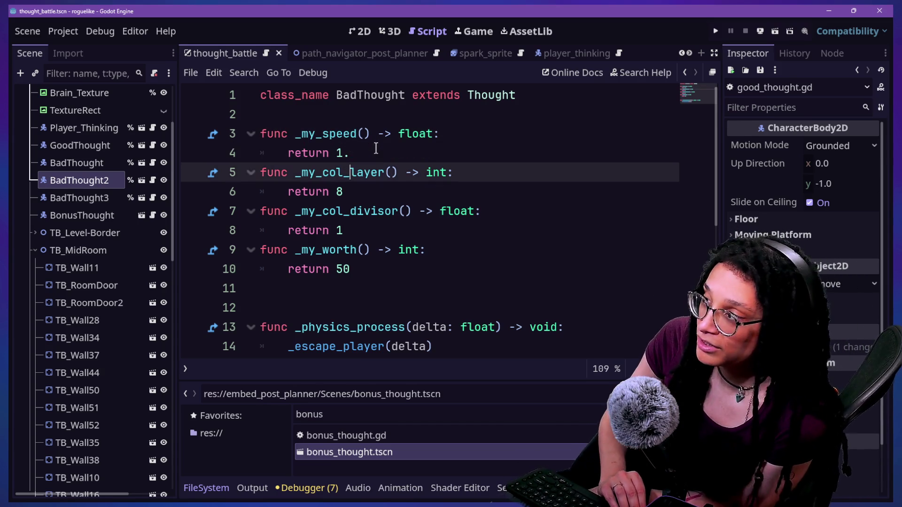
key("Up")
key("Down")
key("Down")
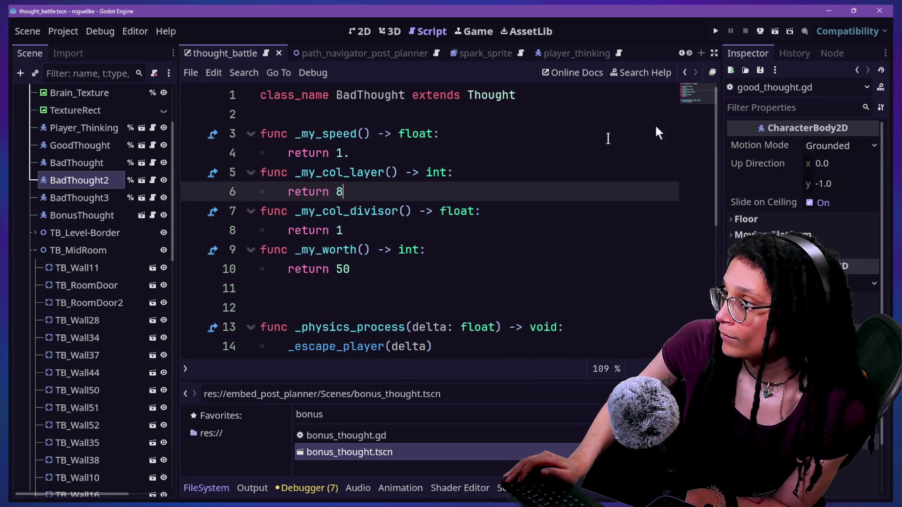
Save the edited BadThought script and select the helper functions on lines 3–11
left_click(406, 289)
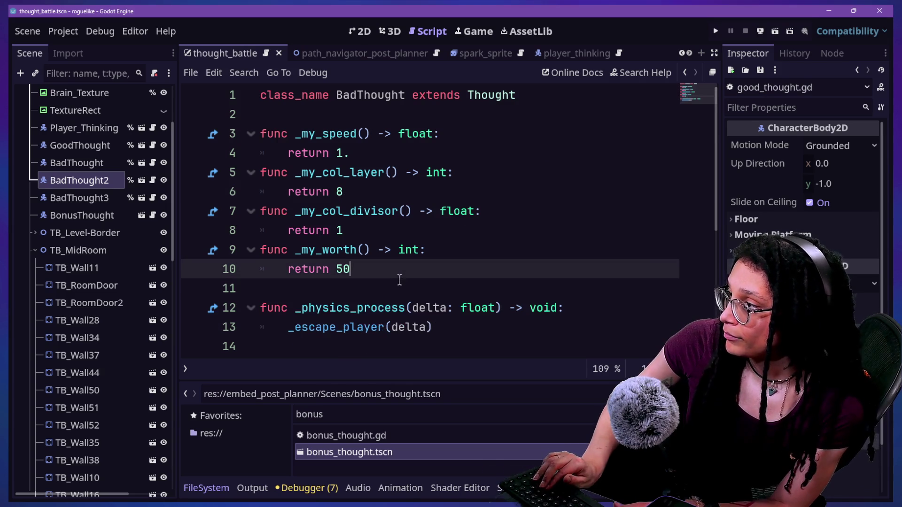
key("BackSpace")
key("ctrl+s")
key("Return")
mouse_move(381, 284)
left_mouse_down()
mouse_move(244, 101)
mouse_move(242, 133)
left_mouse_up()
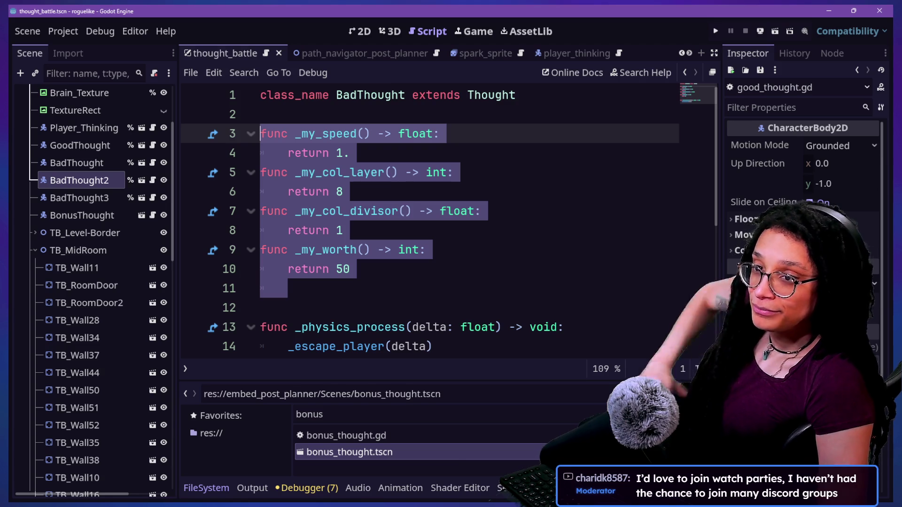
left_click(469, 189)
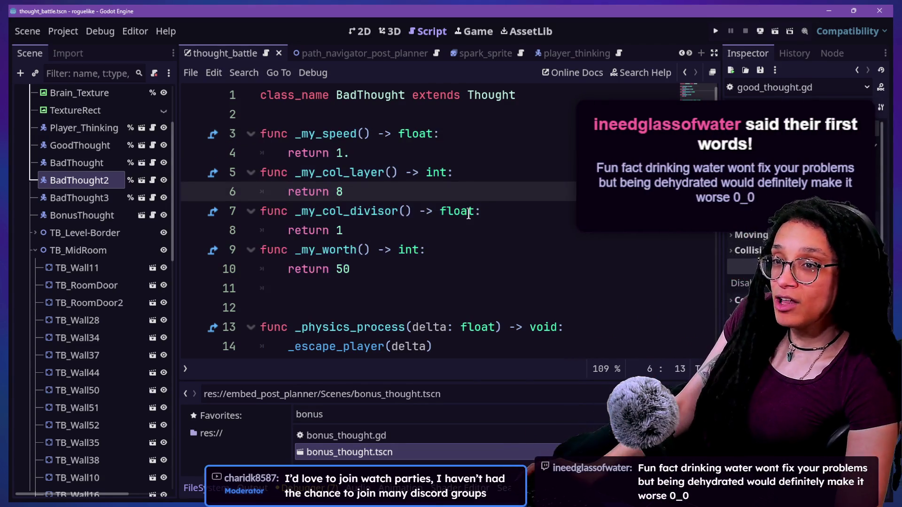
mouse_move(468, 213)
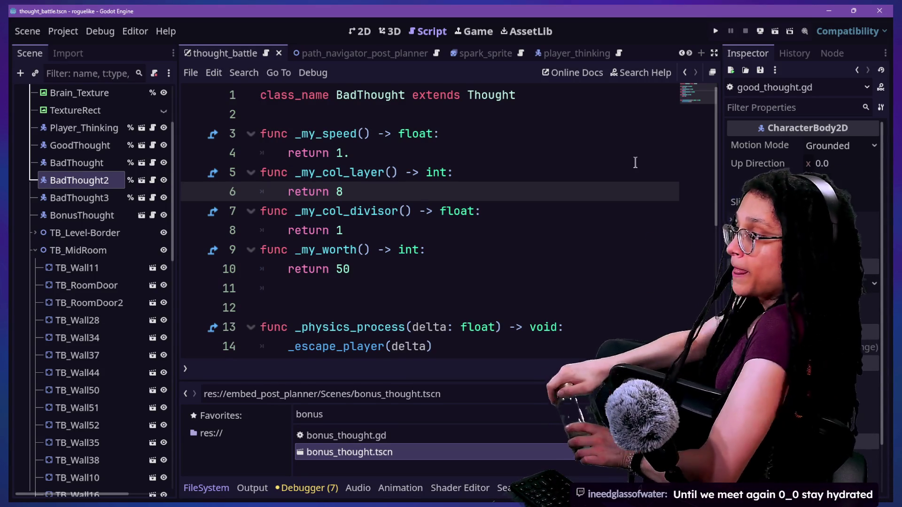
Jump from BadThought's extends line to the Thought base class script and look through it
left_click(373, 133)
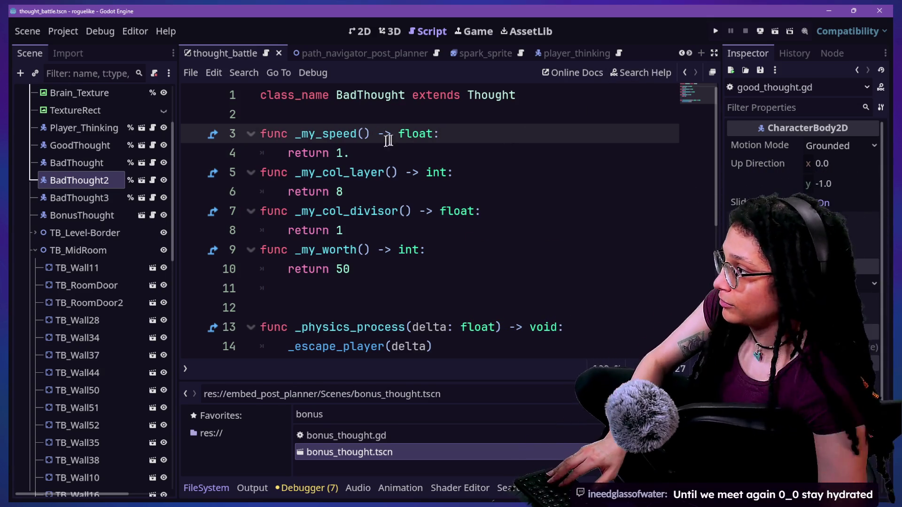
key("End")
left_click(477, 99, "ctrl")
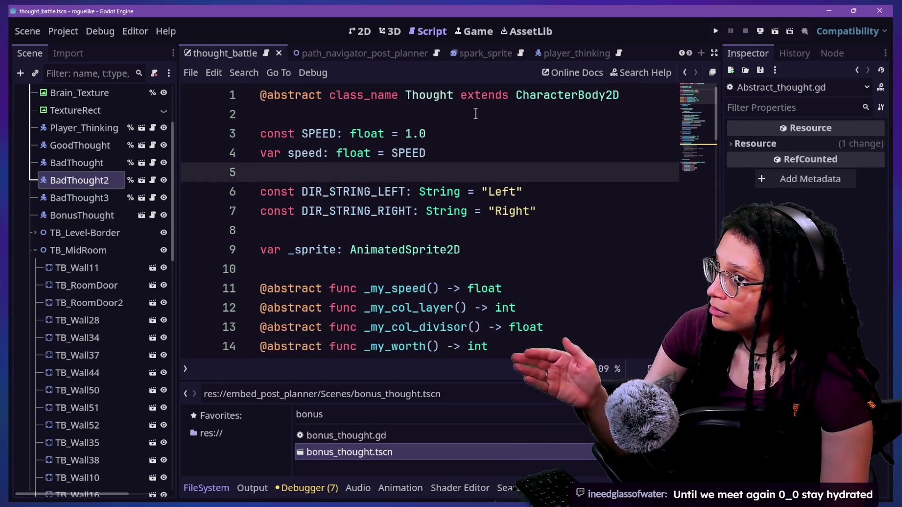
left_click(426, 306)
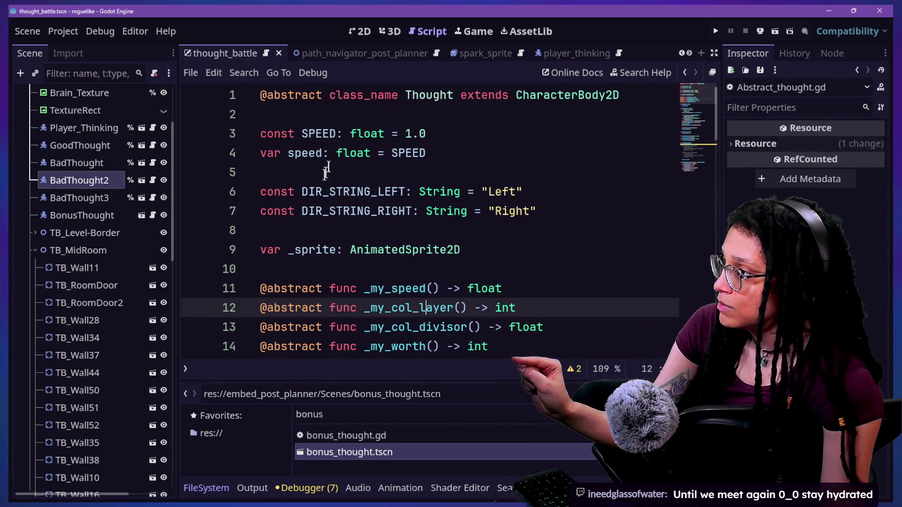
scroll(330, 153, "down", 3)
scroll(330, 153, "up", 3)
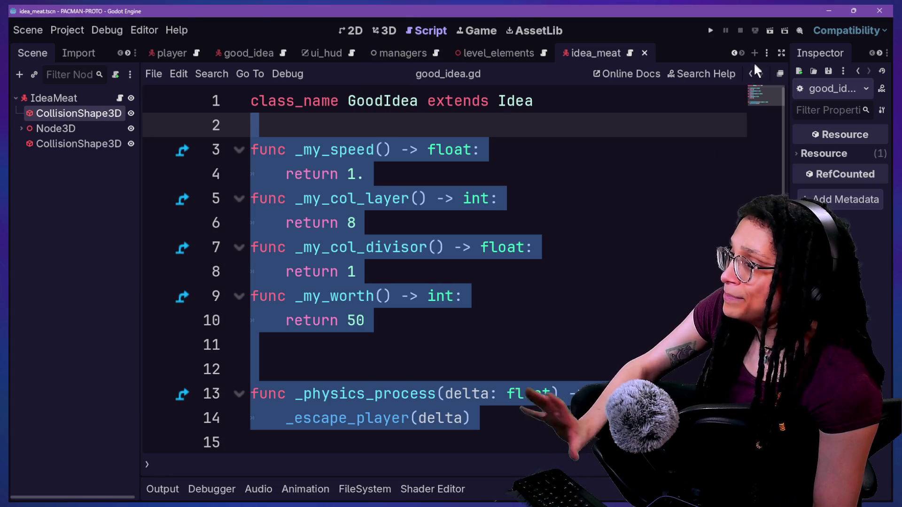
Run the game once, then quick-open bad_idea.gd
left_click(714, 29)
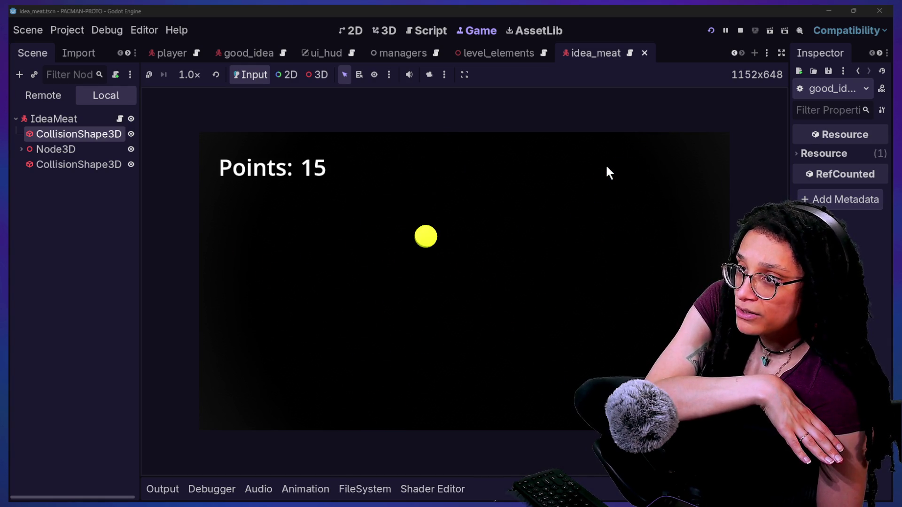
left_click(415, 30)
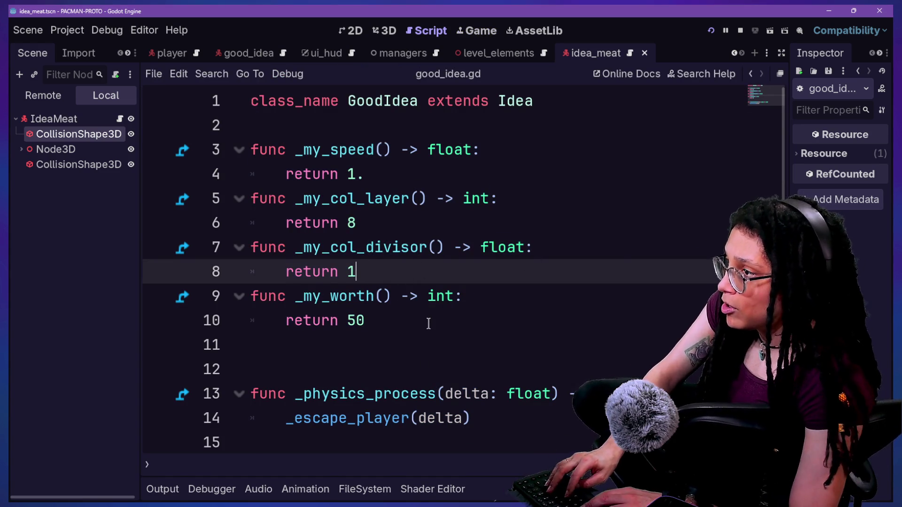
key("alt+shift+o")
type("ba")
key("Return")
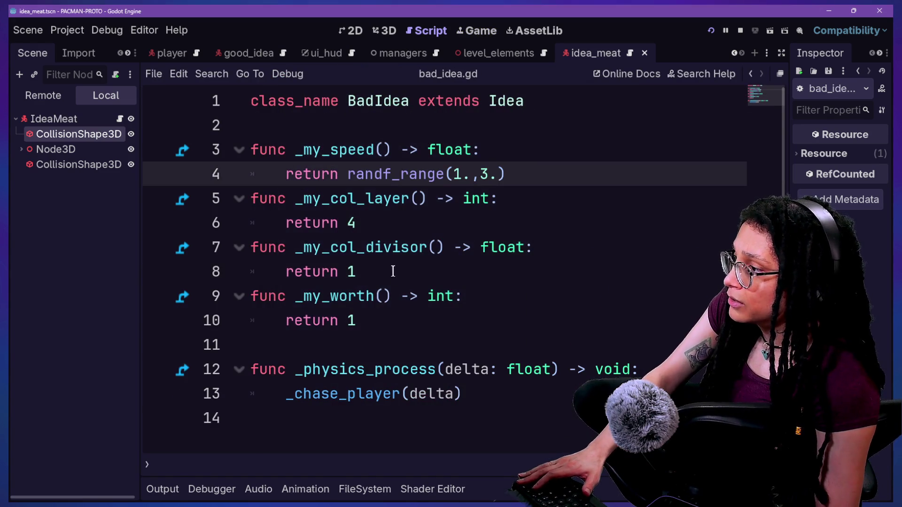
Change BadIdea's _my_worth return value, save, and rerun the game
left_click(390, 311)
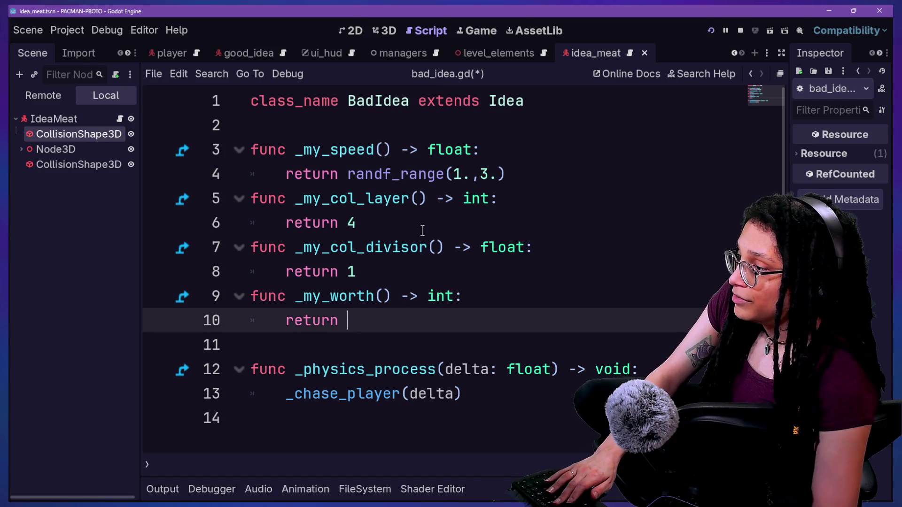
type("5")
key("ctrl+s")
left_click(711, 35)
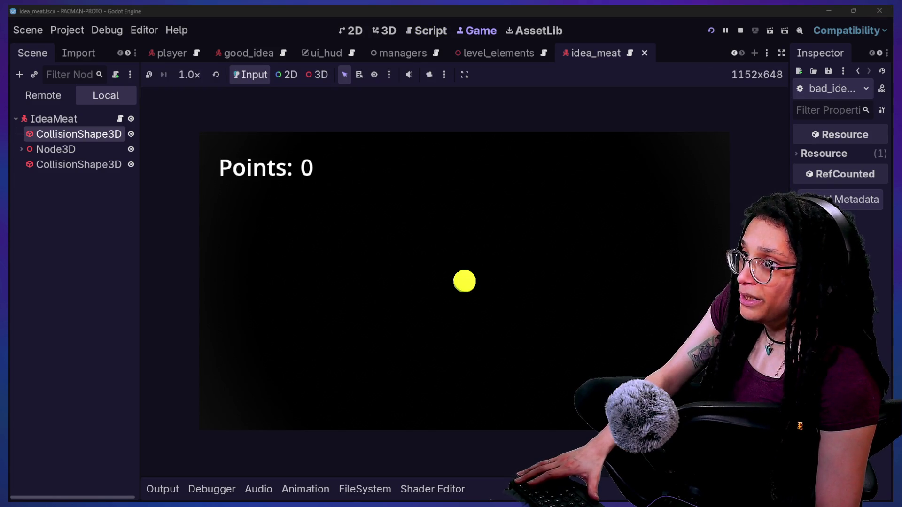
Steer Pac-Man with the arrow keys, dodging enemies and eating dots until the score reaches 197
key("Left")
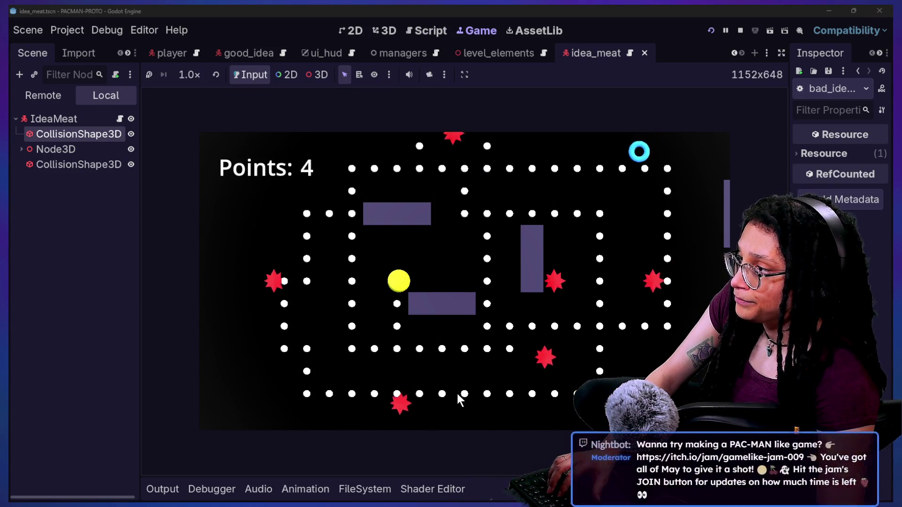
key("Up")
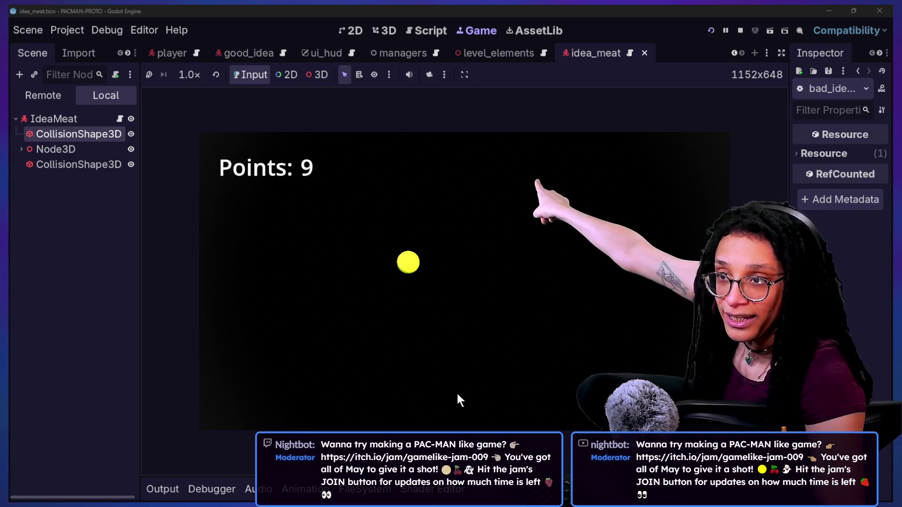
key("Left")
key("Down")
key("Left")
key("Up")
key("Right")
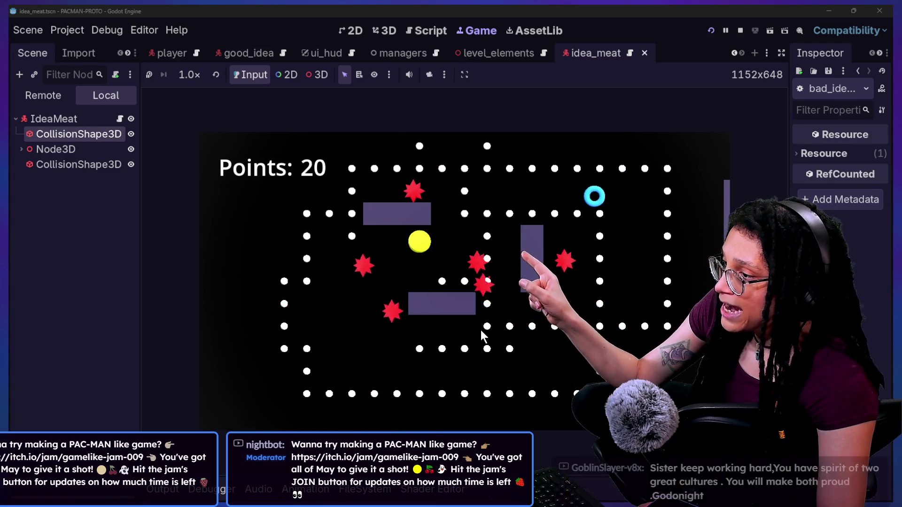
key("Down")
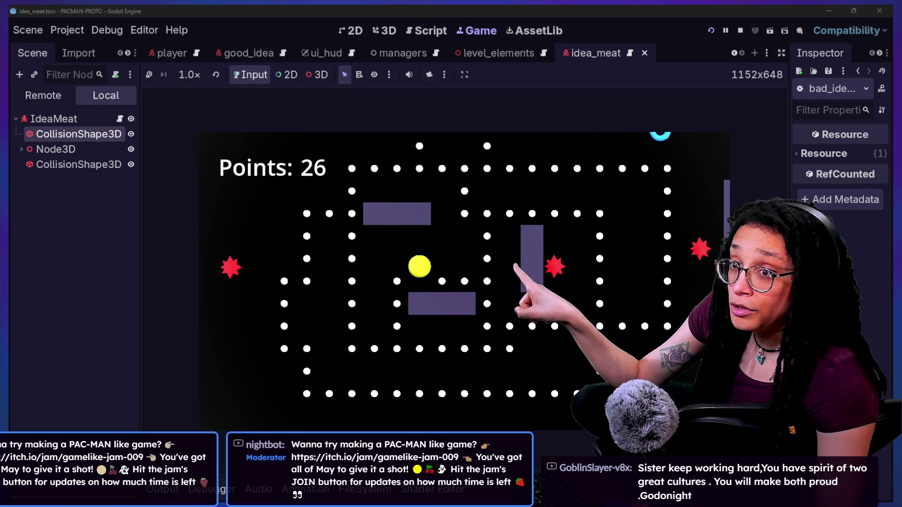
key("Right")
key("Up")
key("Right")
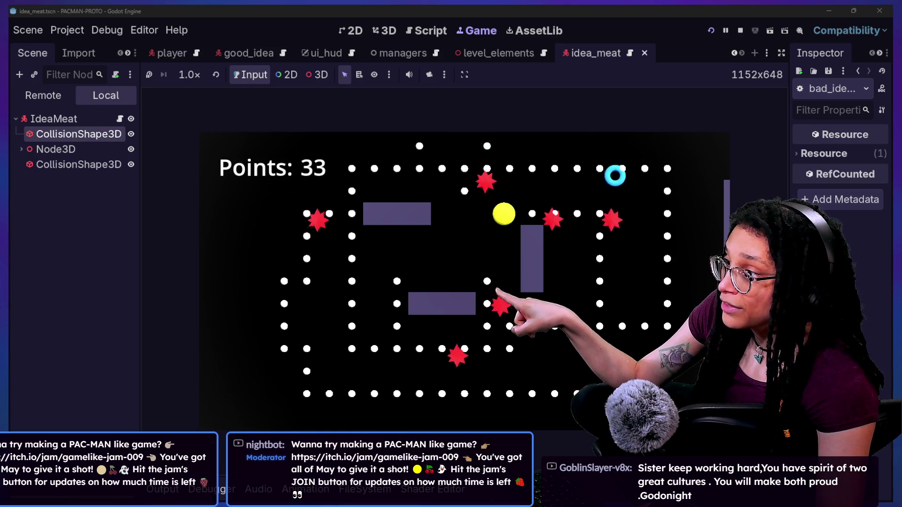
key("Left")
key("Up")
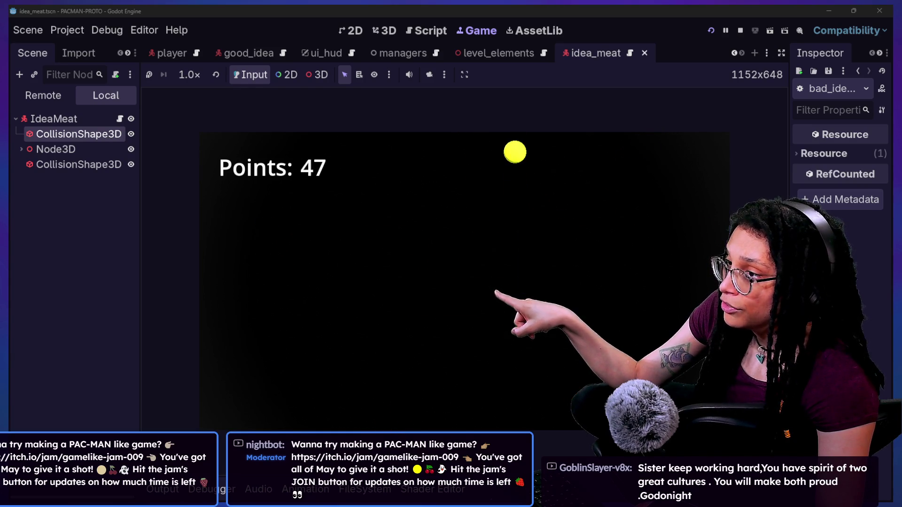
key("Right")
key("Down")
key("Left")
key("Down")
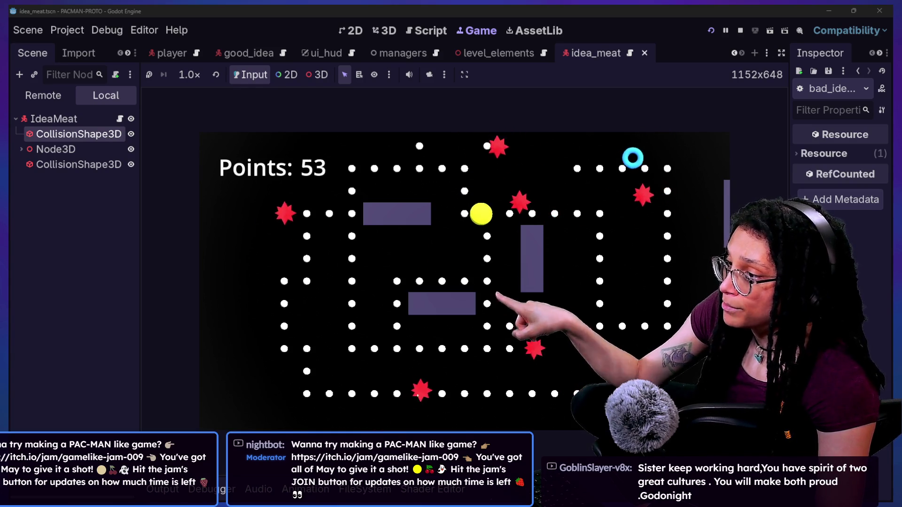
key("Left")
key("Up")
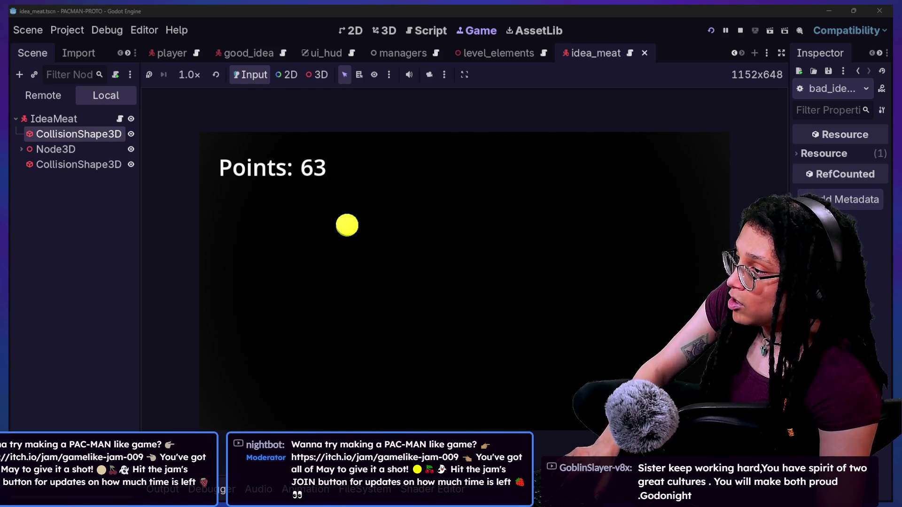
key("Left")
key("Down")
key("Right")
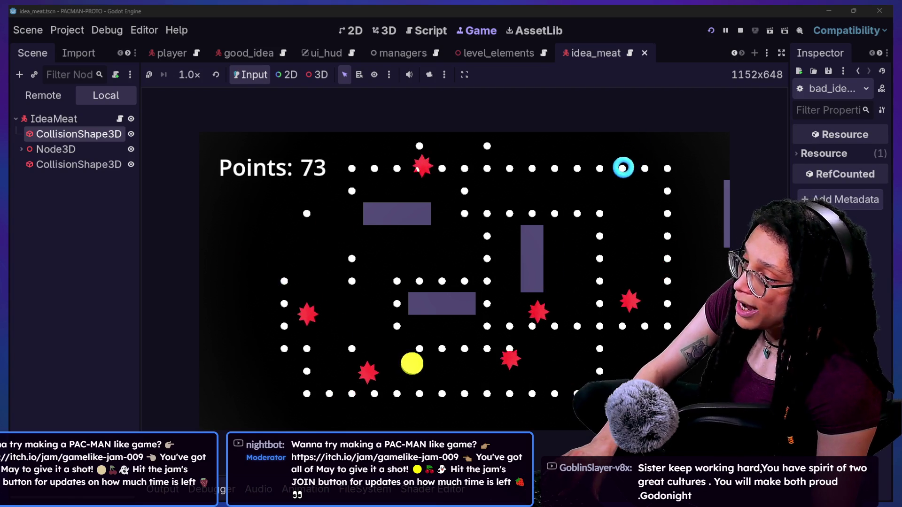
key("Up")
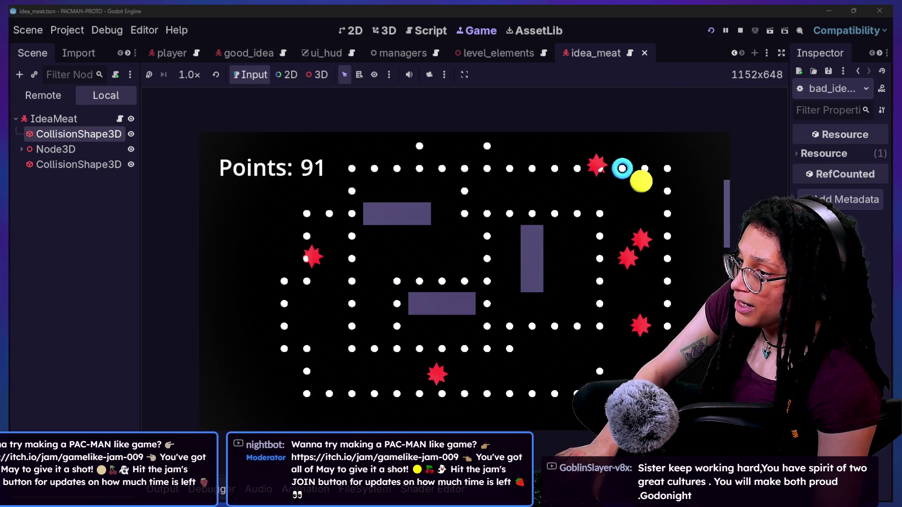
key("Down")
key("Left")
key("Up")
key("Down")
key("Up")
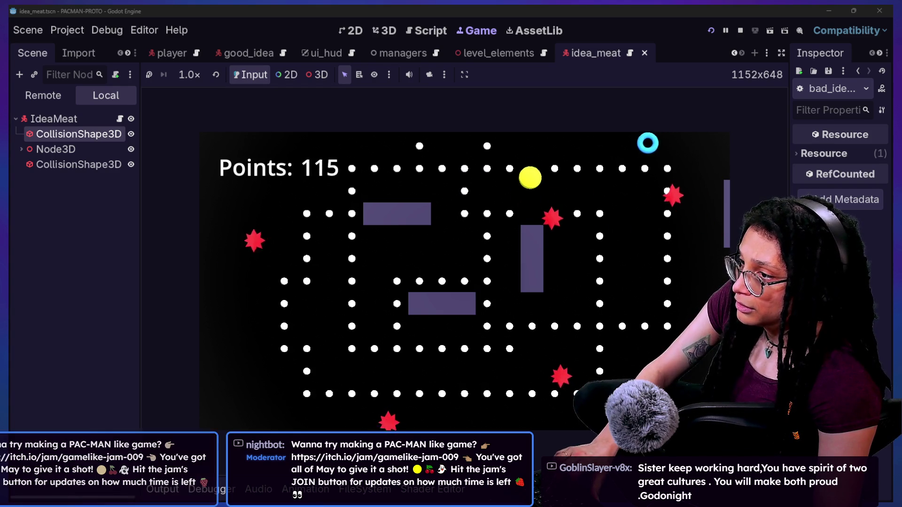
key("Right")
key("Down")
key("Left")
key("Up")
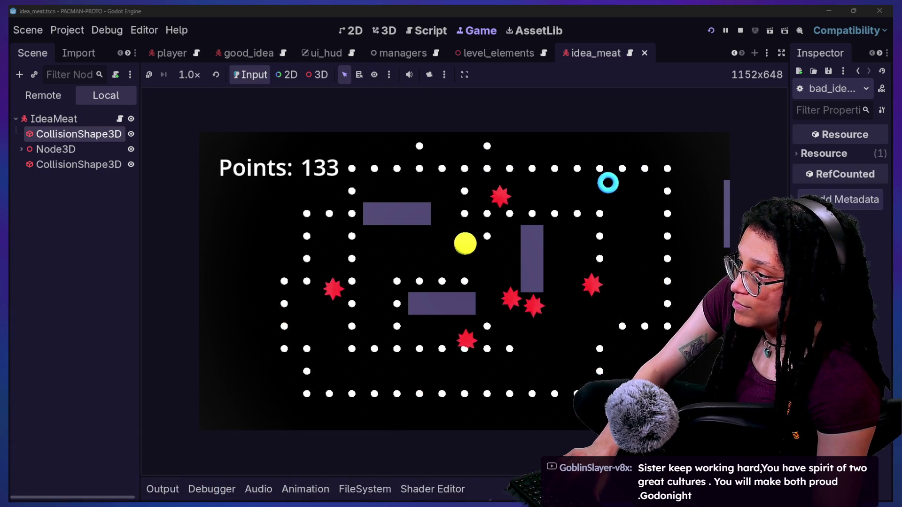
key("Down")
key("Right")
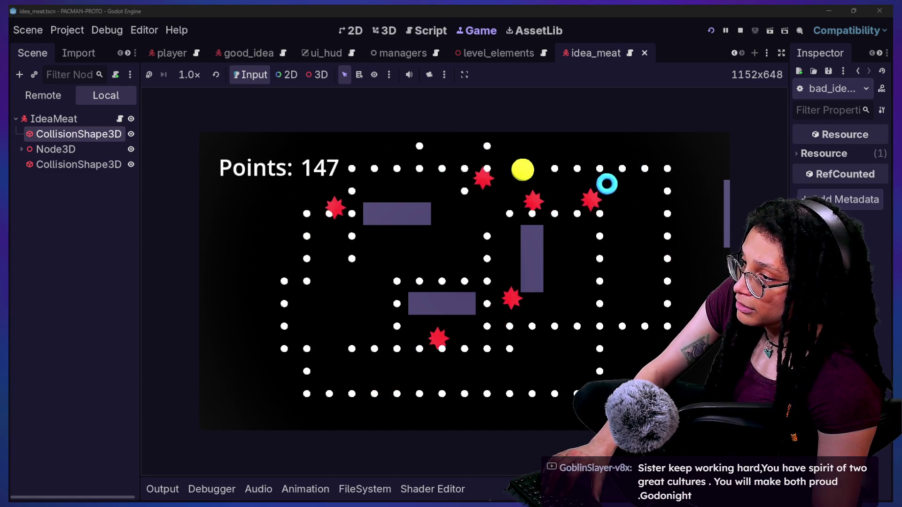
key("Down")
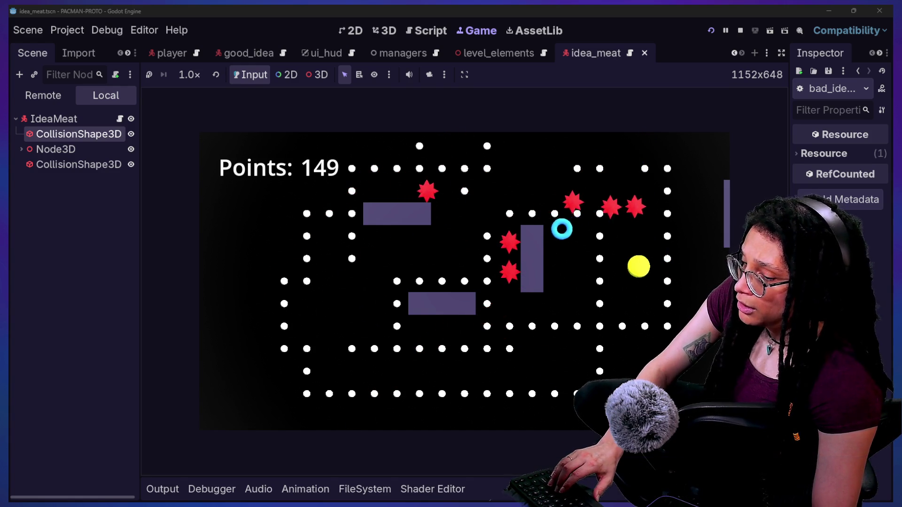
key("Left")
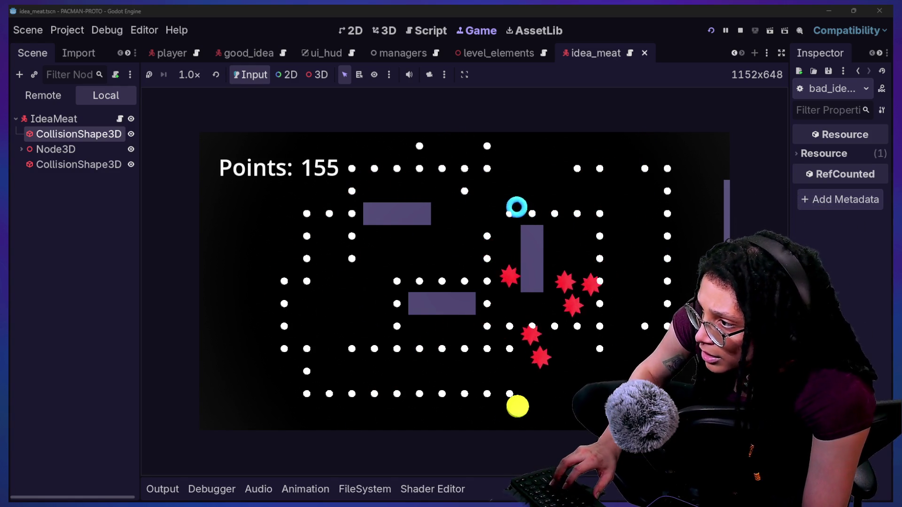
key("Up")
key("Right")
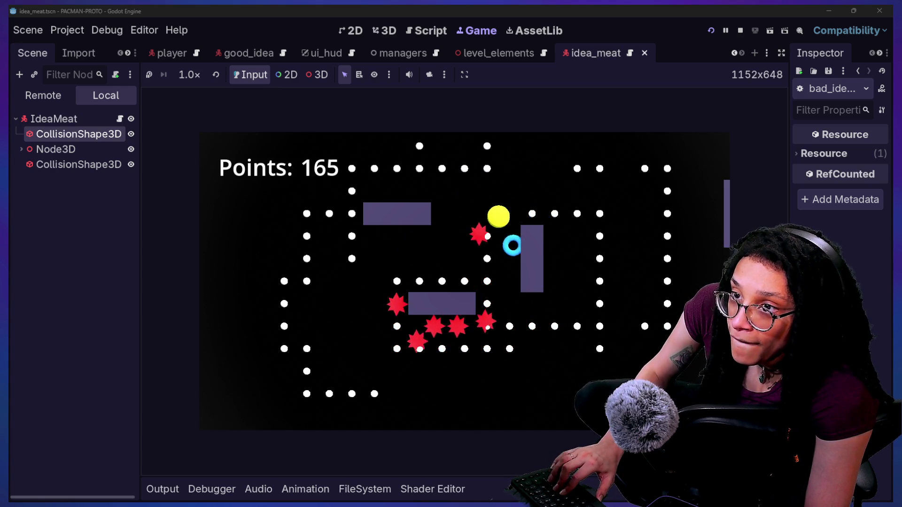
key("Down")
key("Right")
key("Up")
key("Left")
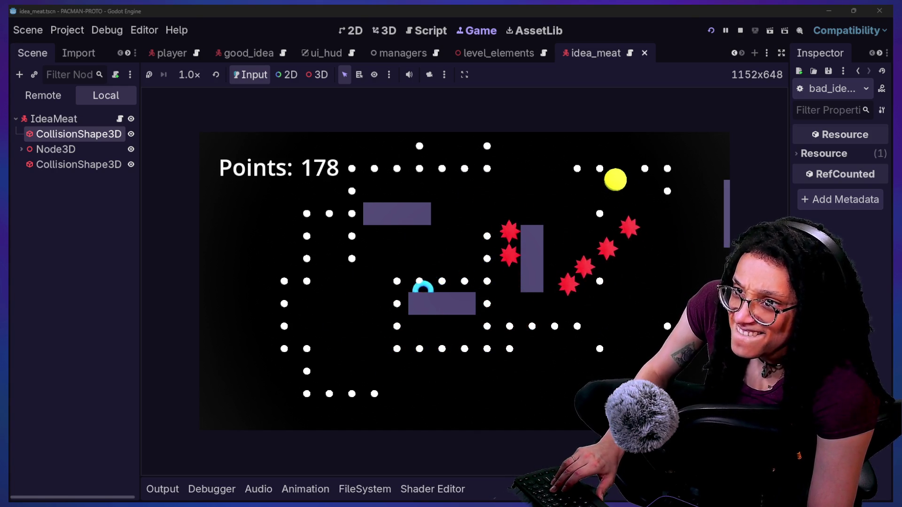
key("Down")
key("Left")
key("Down")
key("Right")
key("Up")
key("Down")
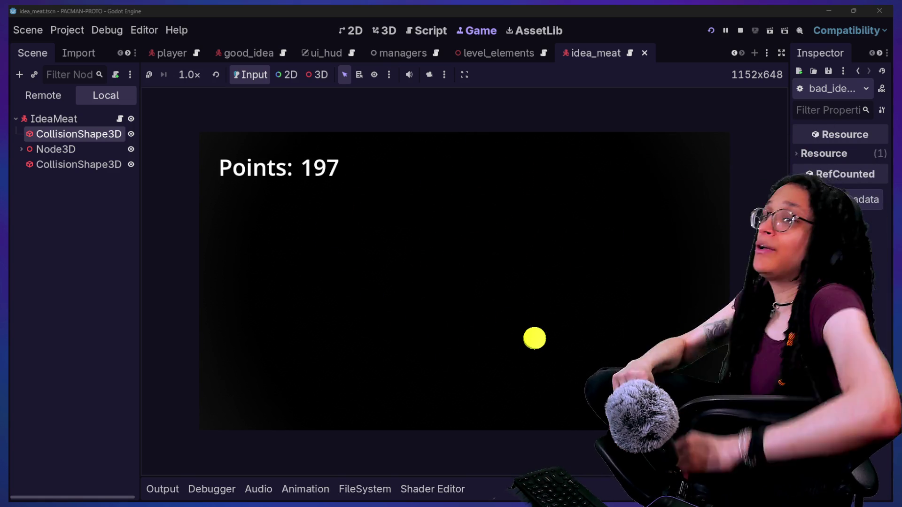
left_click(434, 35)
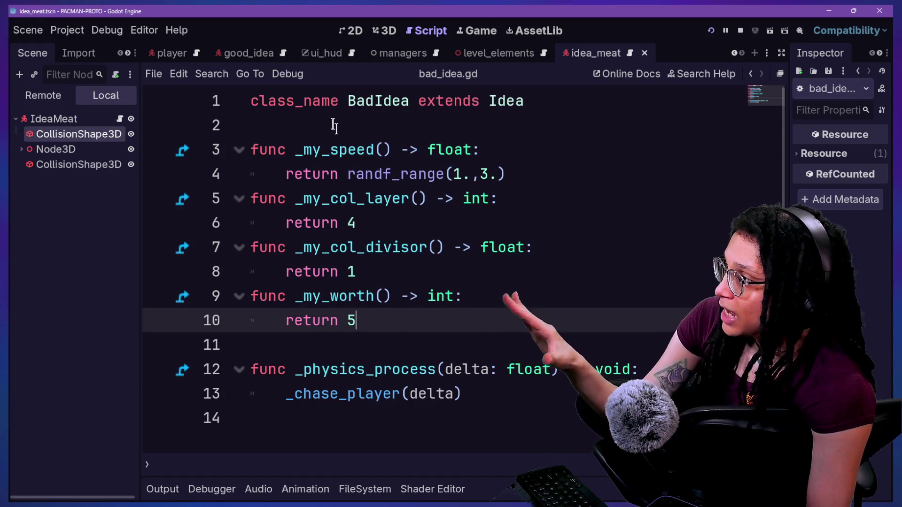
Review bad_idea.gd's functions, then jump to the _chase_player definition in idea.gd
left_click_drag(338, 127, 433, 247)
left_click(491, 370)
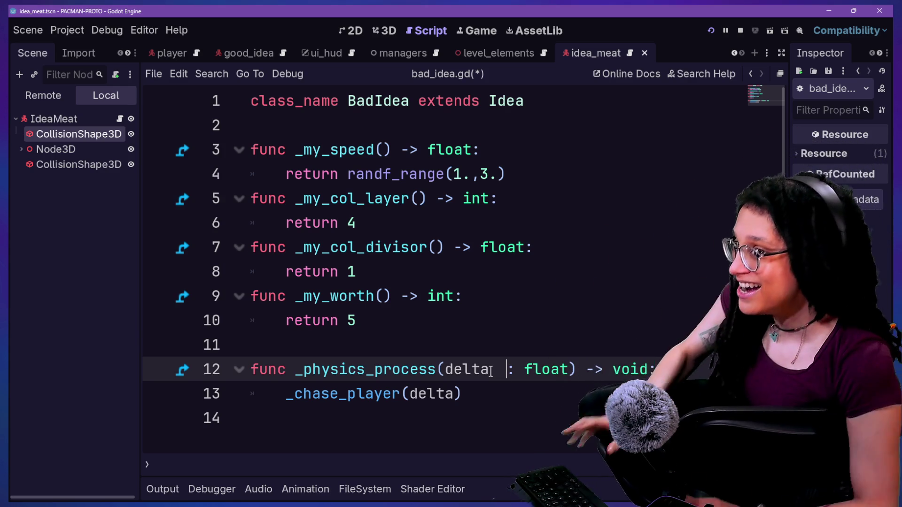
left_click(464, 270)
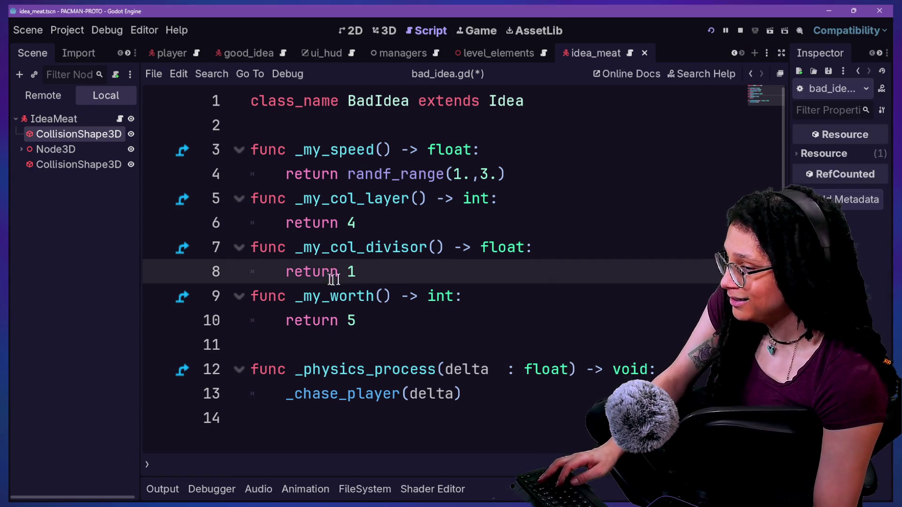
left_click(394, 197, "alt")
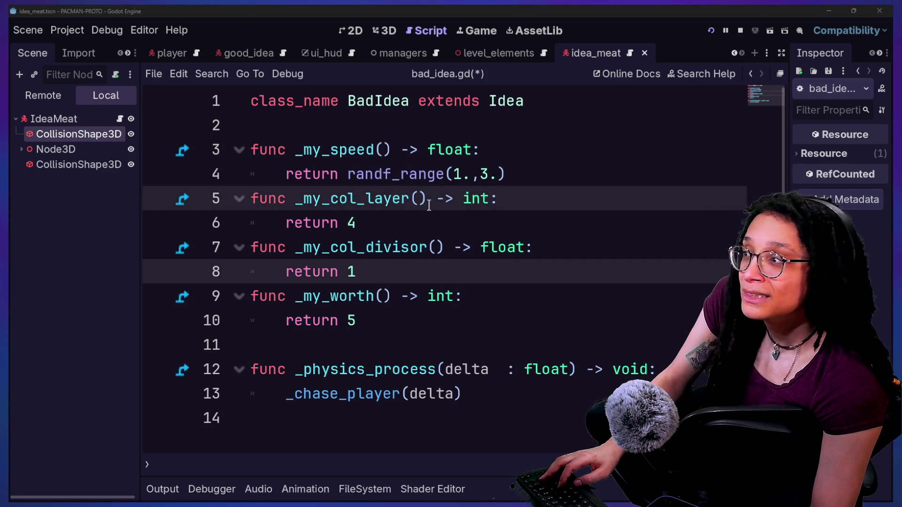
left_click(495, 345)
mouse_move(519, 410)
left_mouse_down()
mouse_move(479, 137)
mouse_move(563, 117)
left_mouse_up()
left_click(386, 408)
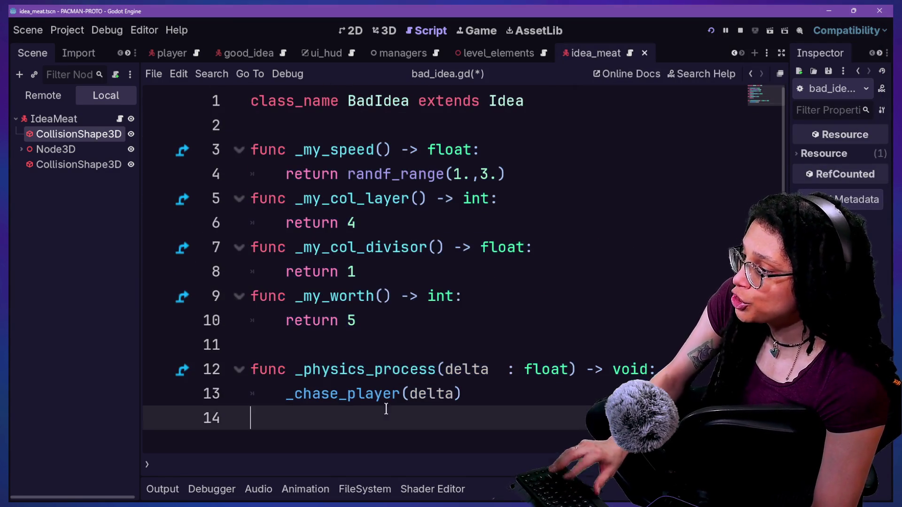
left_click(322, 394, "ctrl")
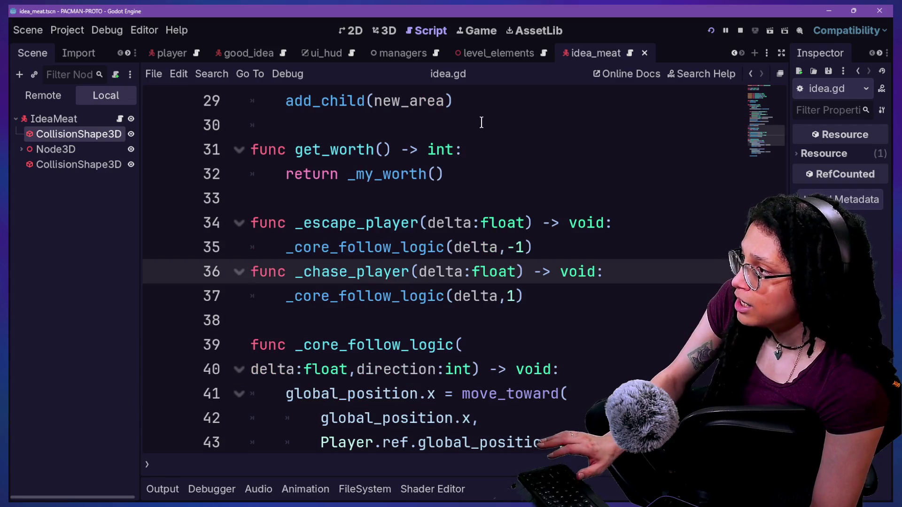
scroll(482, 123, "up", 10)
left_click(466, 101)
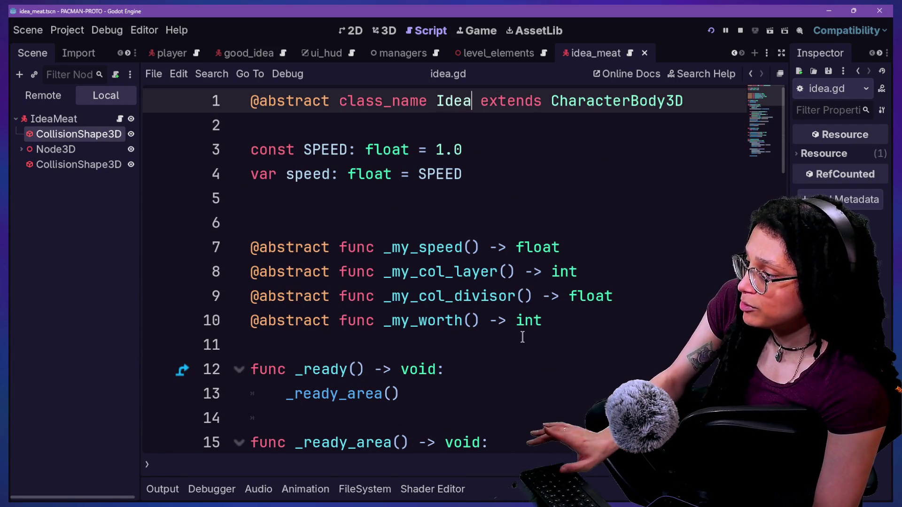
scroll(523, 336, "down", 9)
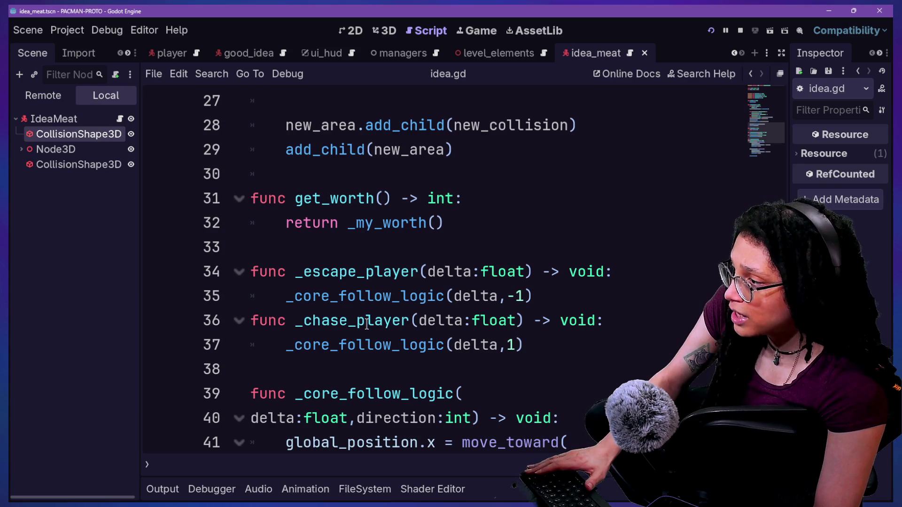
left_click_drag(295, 272, 417, 271)
left_click(418, 272)
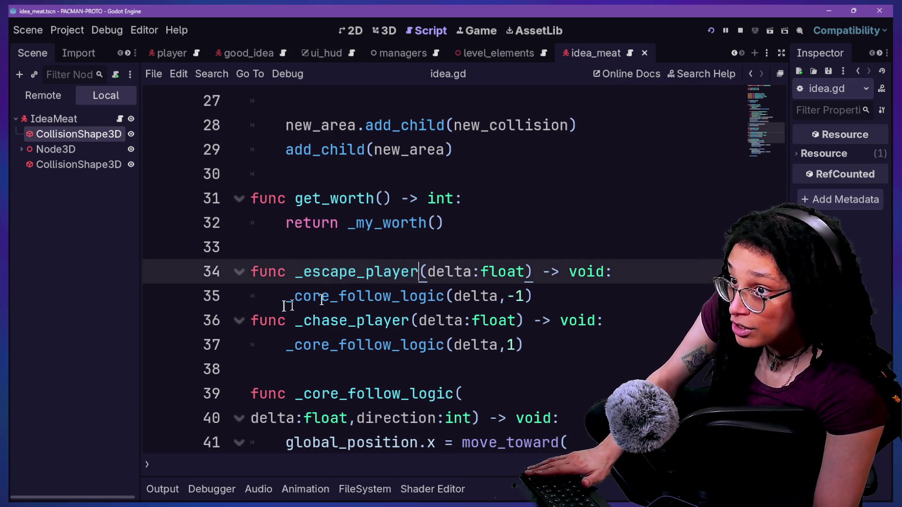
left_click_drag(257, 318, 511, 318)
left_click(512, 318)
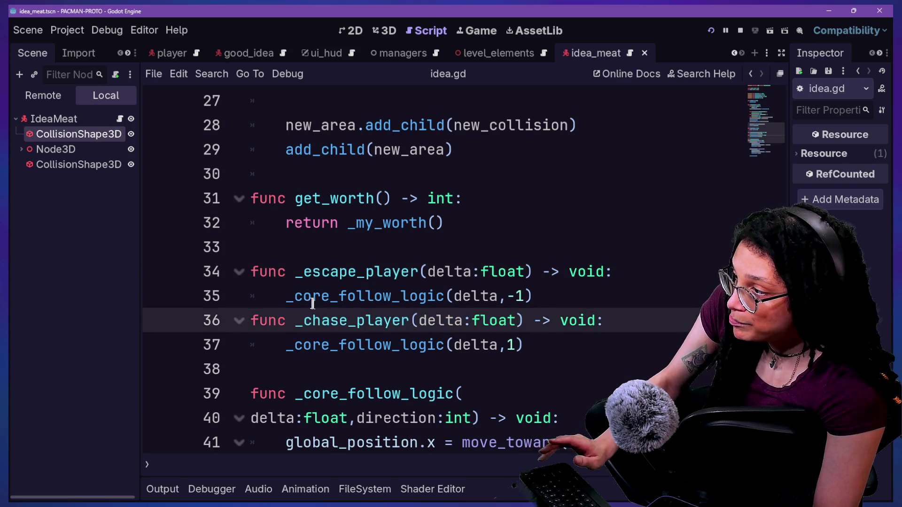
left_click_drag(284, 296, 401, 296)
left_click(400, 296)
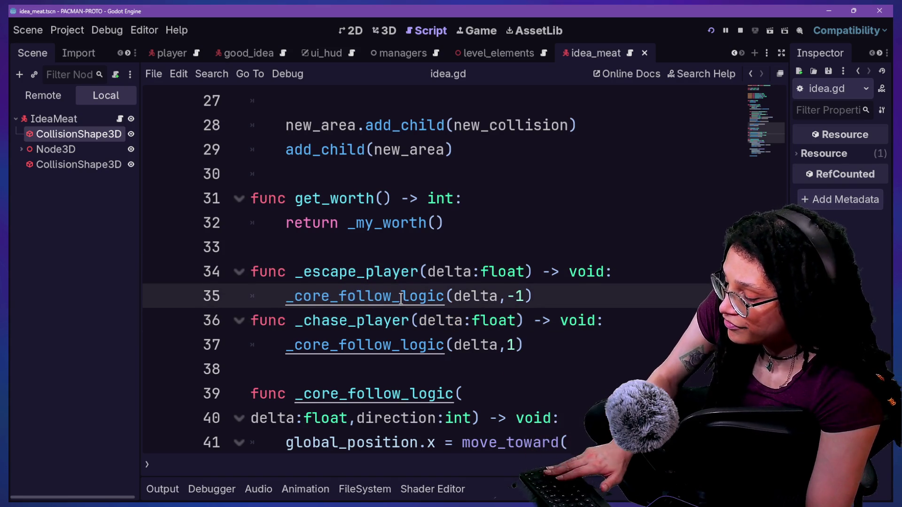
scroll(401, 298, "up", 1)
scroll(397, 296, "down", 4)
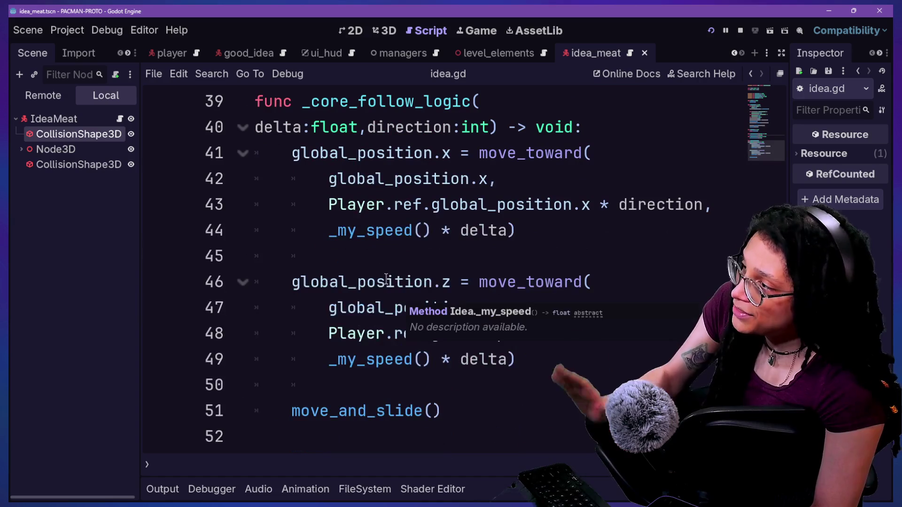
mouse_move(344, 124)
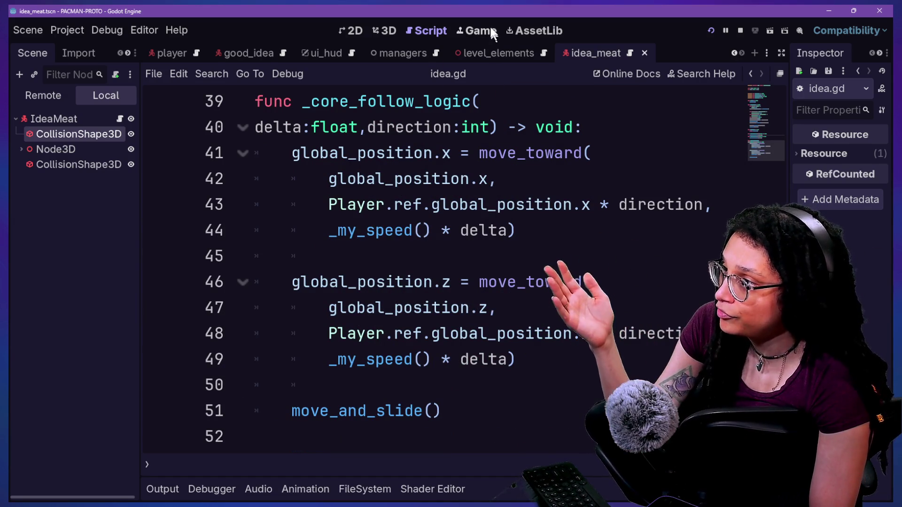
key("ctrl+F4")
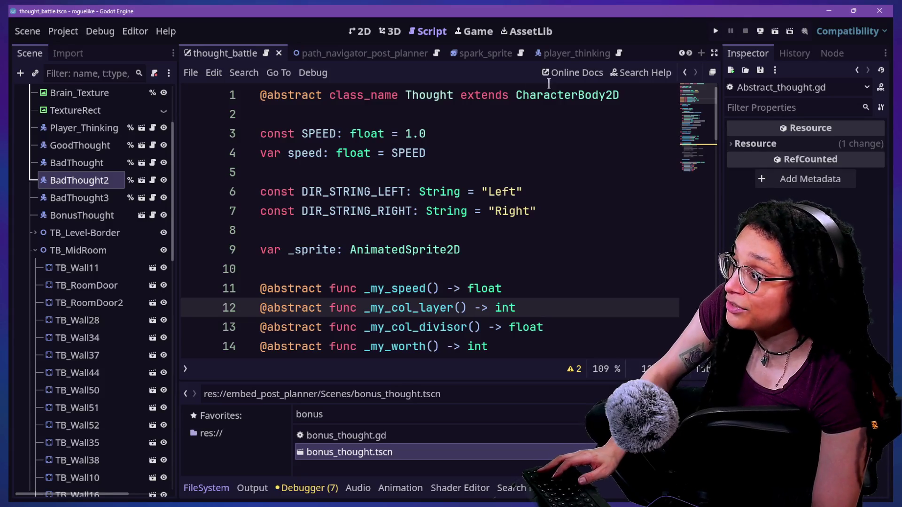
left_click(363, 31)
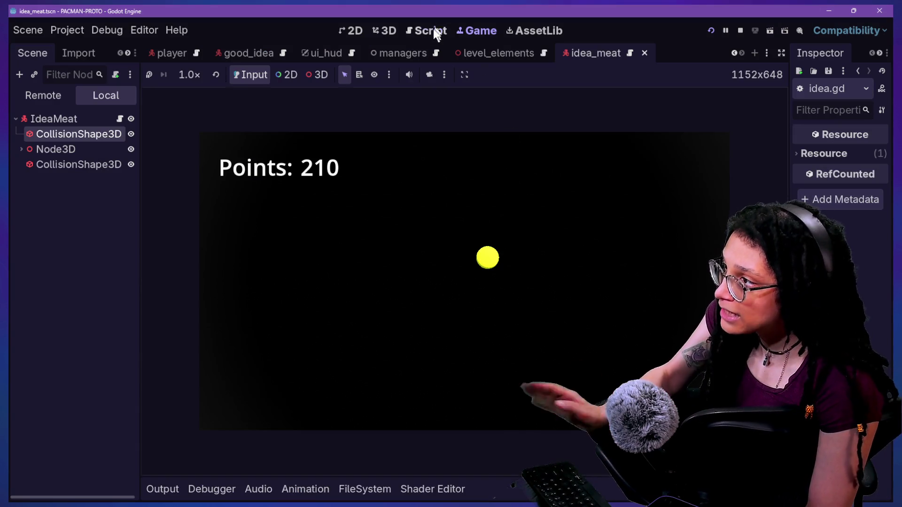
left_click(432, 30)
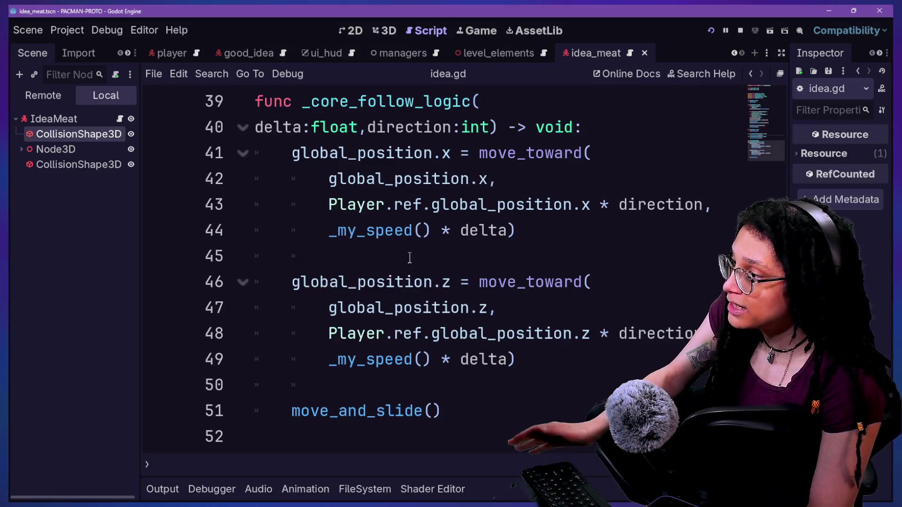
Review _core_follow_logic in idea.gd, highlighting the direction parameter and _escape_player's -1 argument
left_click_drag(333, 127, 526, 463)
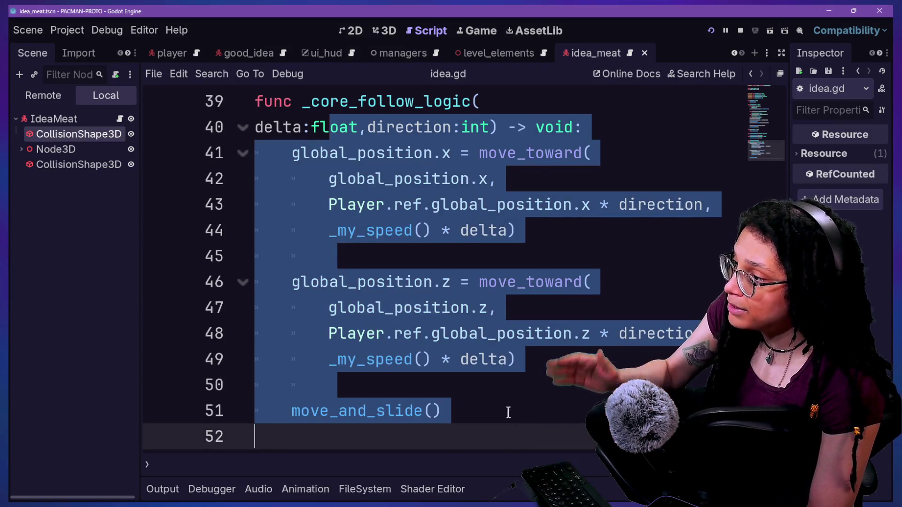
left_click(508, 413)
scroll(499, 338, "up", 1)
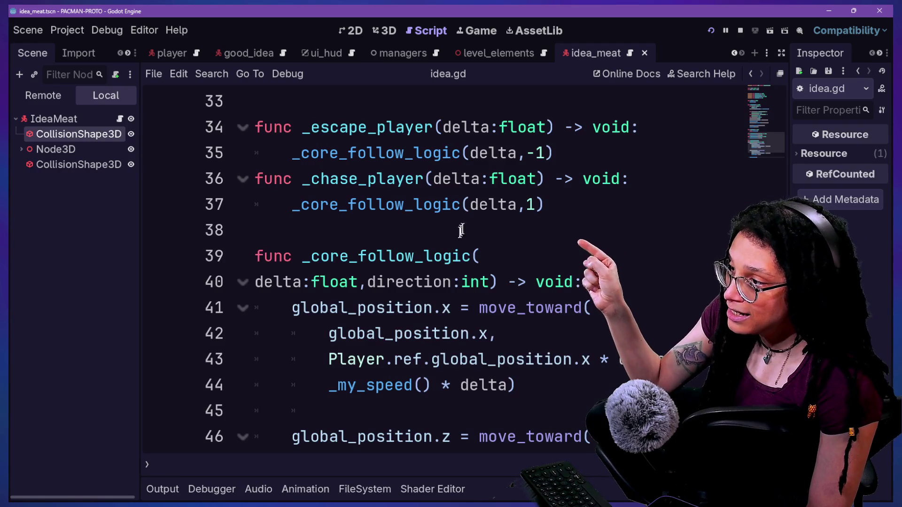
left_click_drag(368, 280, 471, 281)
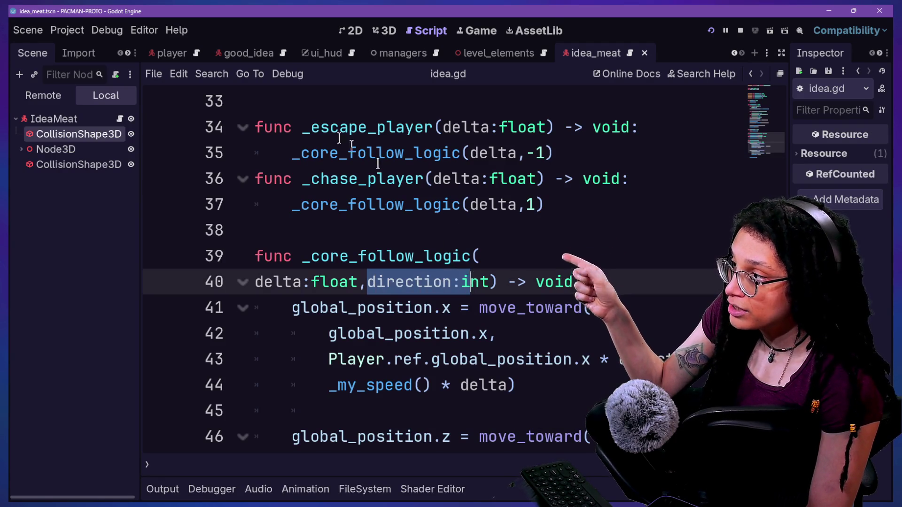
left_click_drag(303, 136, 452, 136)
left_click(540, 136)
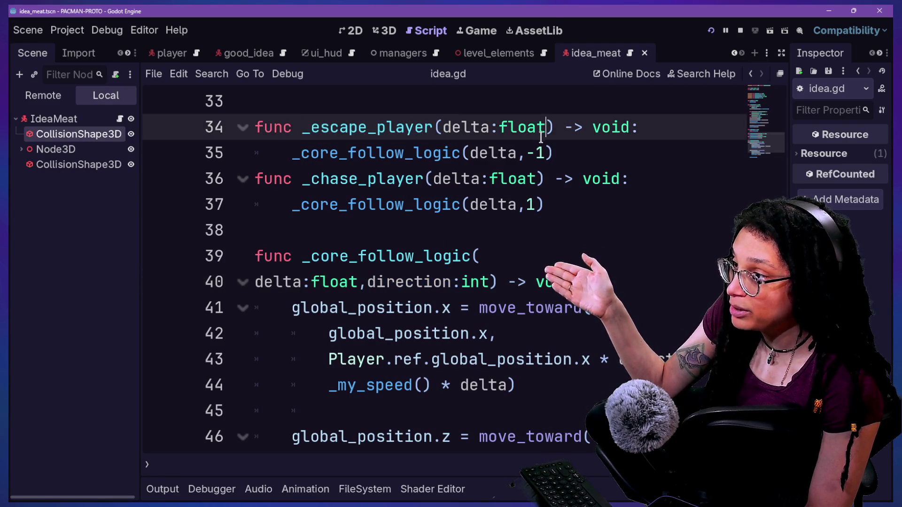
left_click(524, 156)
left_click_drag(524, 156, 546, 161)
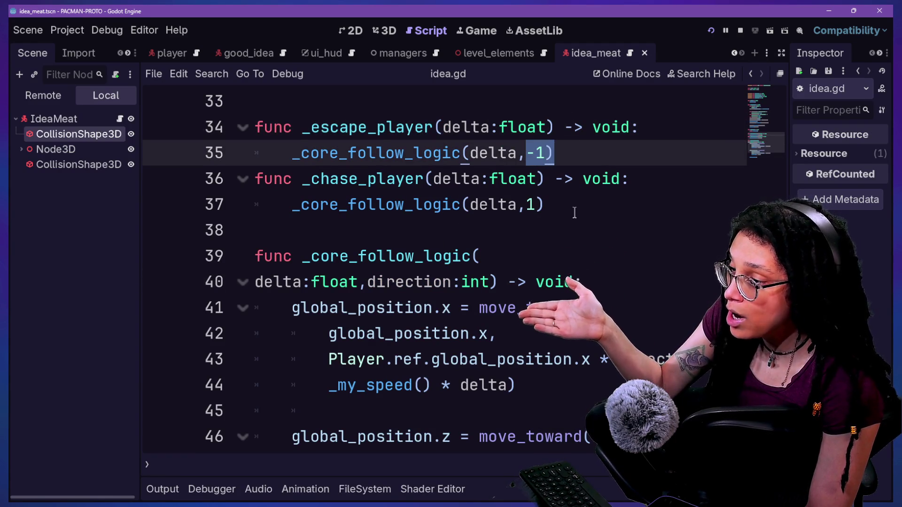
left_click(574, 230)
Walk through _chase_player and the x/z movement code on lines 34–42
left_click(451, 452)
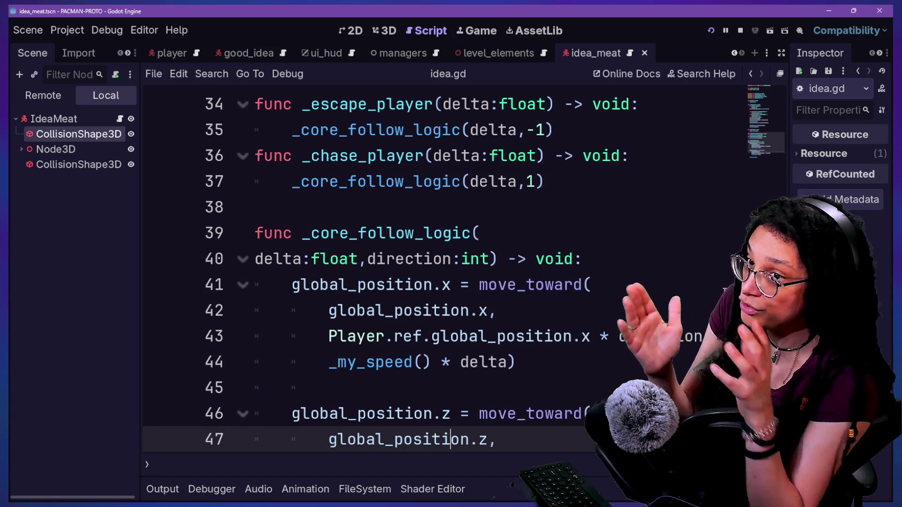
left_click(359, 155)
left_click(428, 156)
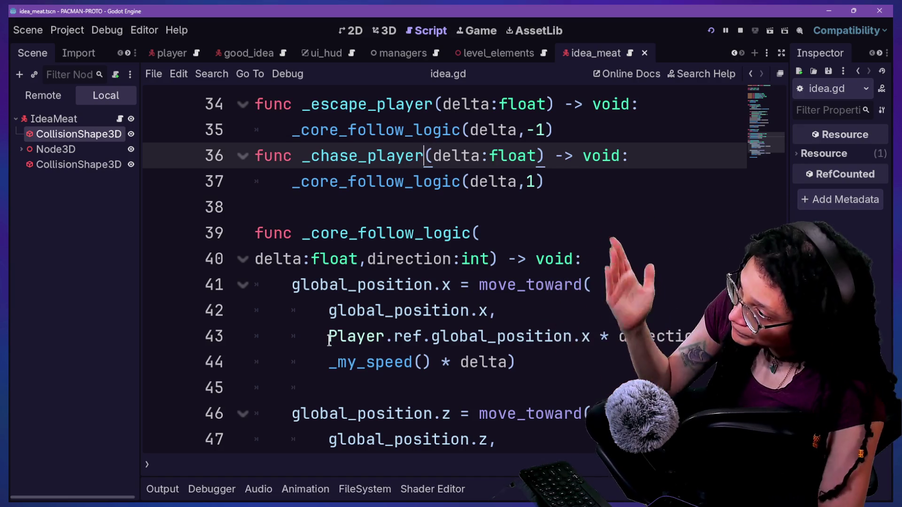
key("Down")
key("Down")
key("Down")
left_click_drag(277, 107, 658, 313)
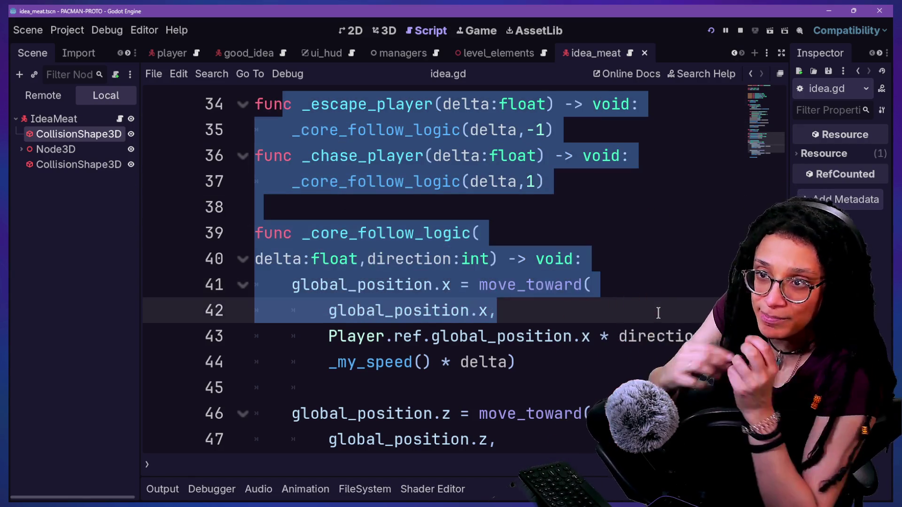
left_click(658, 313)
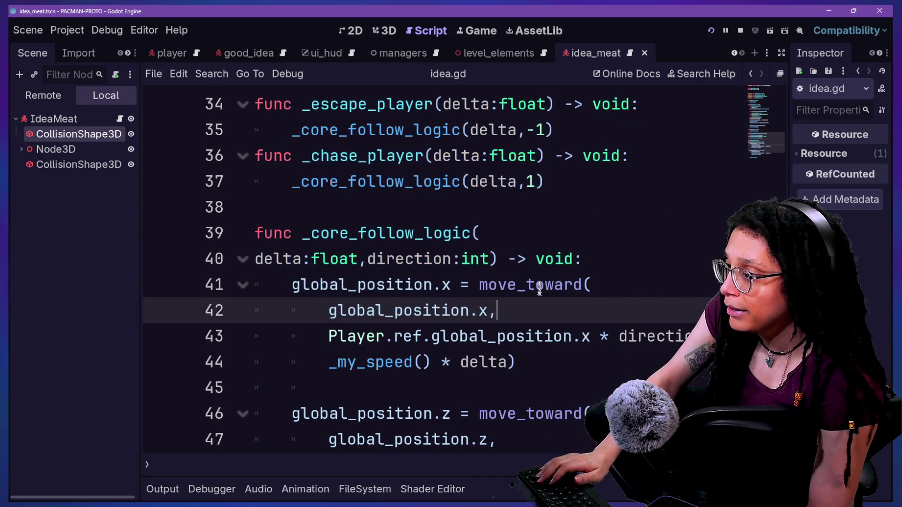
left_click(416, 196)
left_click(481, 258)
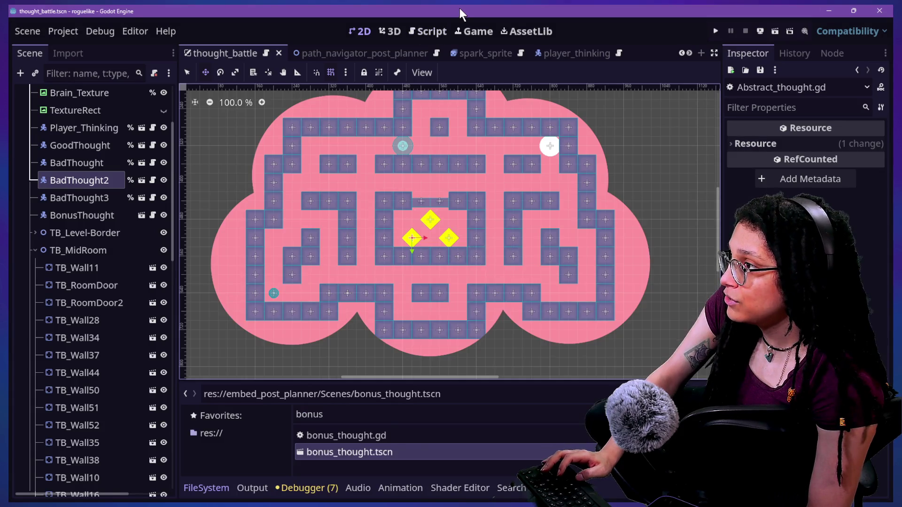
In the script editor, review the _escape_player, _chase_player and _core_follow_logic functions
left_click(441, 29)
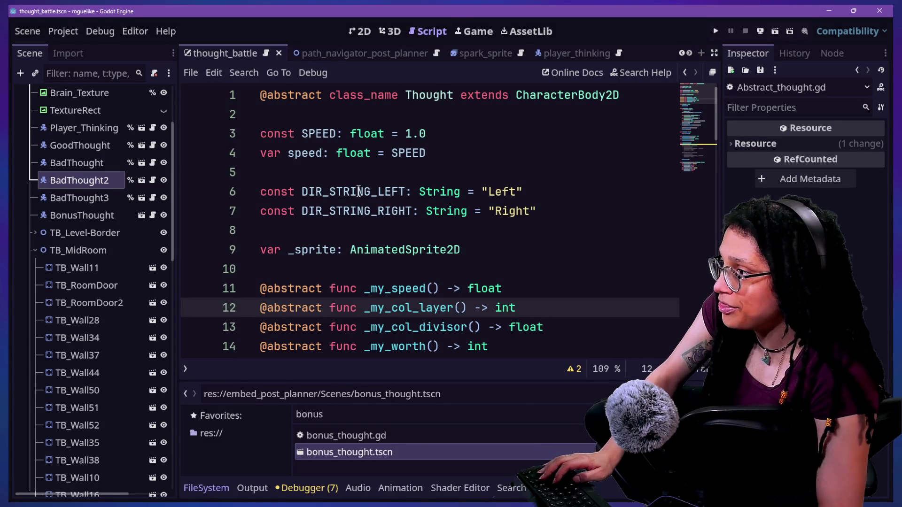
scroll(357, 183, "down", 9)
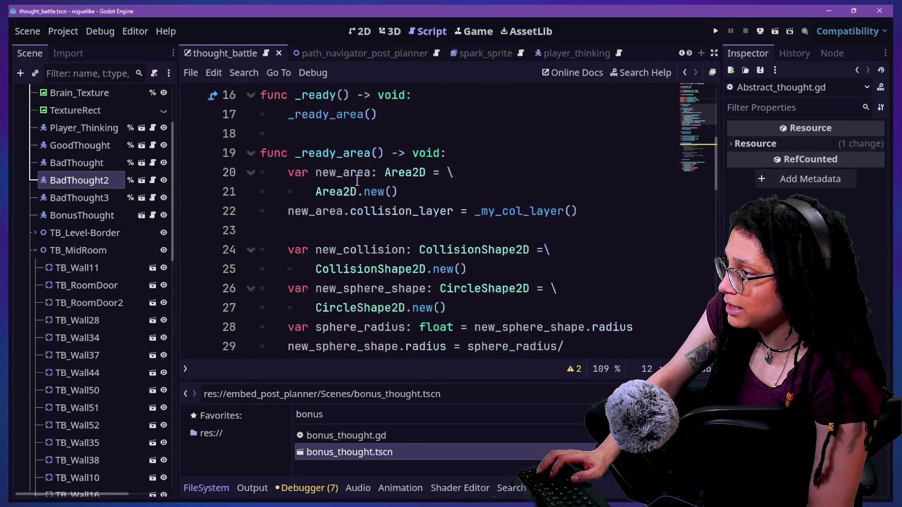
scroll(356, 180, "down", 2)
left_click_drag(357, 180, 465, 249)
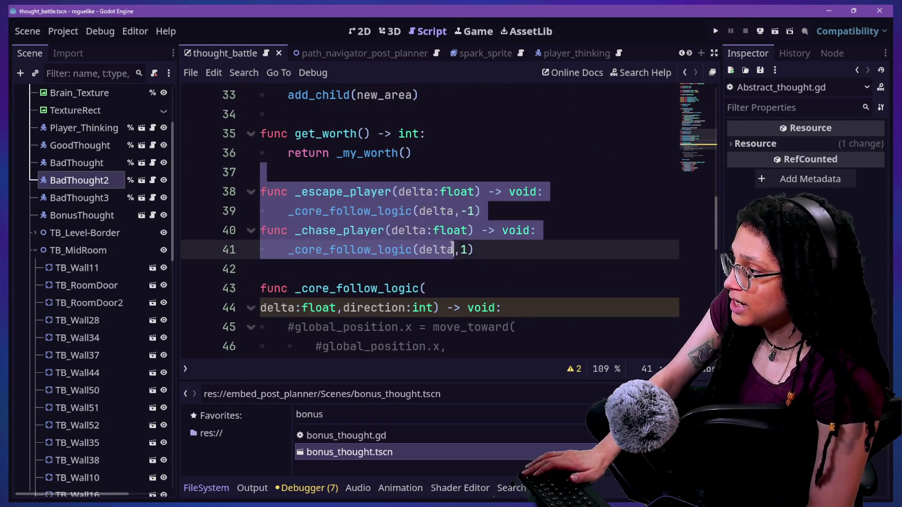
scroll(446, 248, "down", 1)
mouse_move(357, 230)
left_mouse_down()
mouse_move(414, 267)
mouse_move(425, 287)
left_mouse_up()
scroll(425, 288, "up", 7)
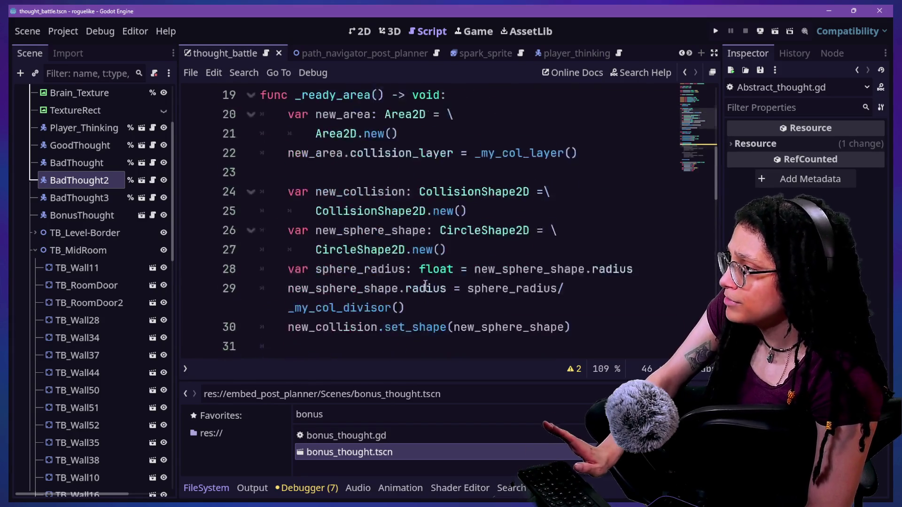
Open good_thought.gd via quick file search and retype the class name on line 1
key("shift+alt+o")
type("good")
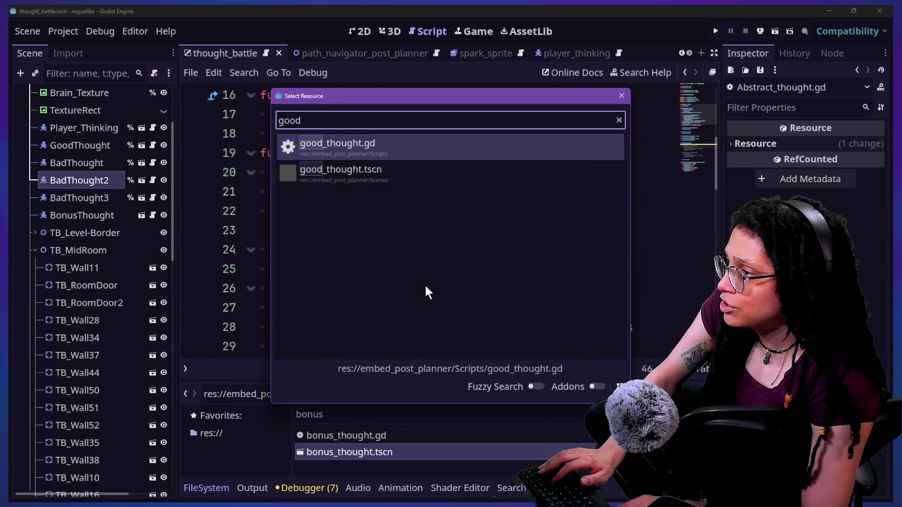
key("Return")
scroll(453, 222, "down", 2)
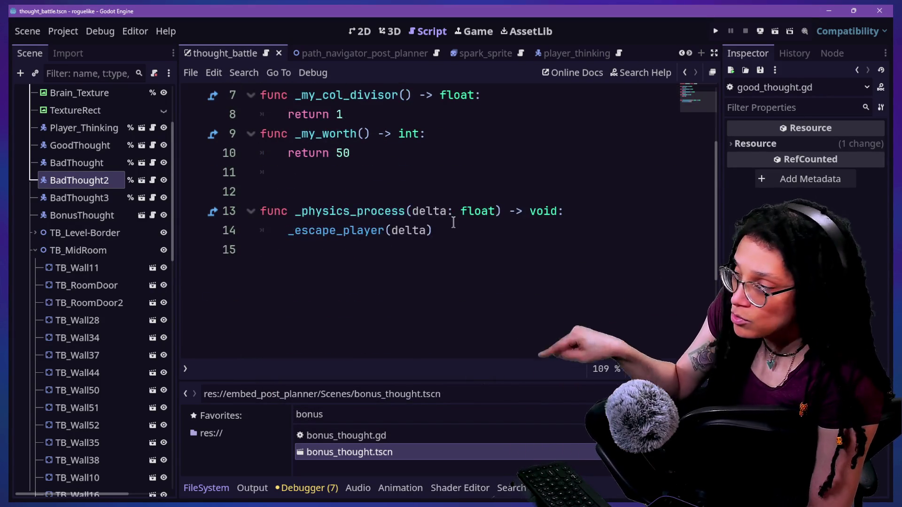
scroll(453, 222, "up", 2)
key("shift+alt+o")
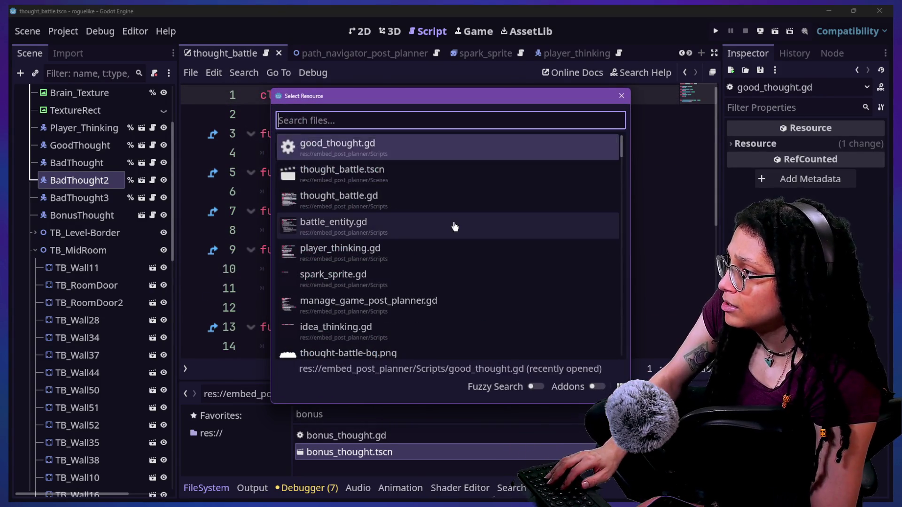
key("Escape")
scroll(442, 223, "down", 1)
scroll(442, 223, "up", 1)
double_click(394, 95)
type("Gpo")
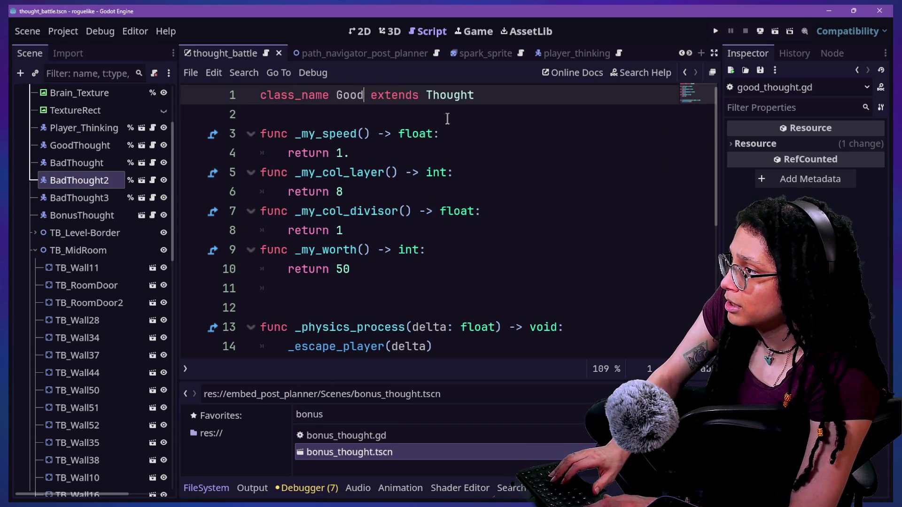
Select the BadThought nodes and start attaching a new script to BadThought
right_click(75, 185)
key("Escape")
left_click(66, 192)
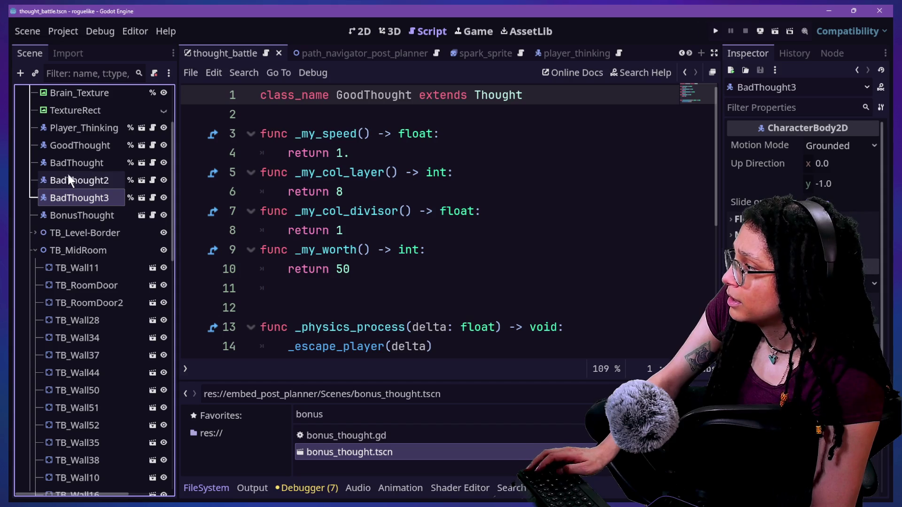
left_click(67, 163, "shift")
right_click(68, 162)
left_click(92, 205)
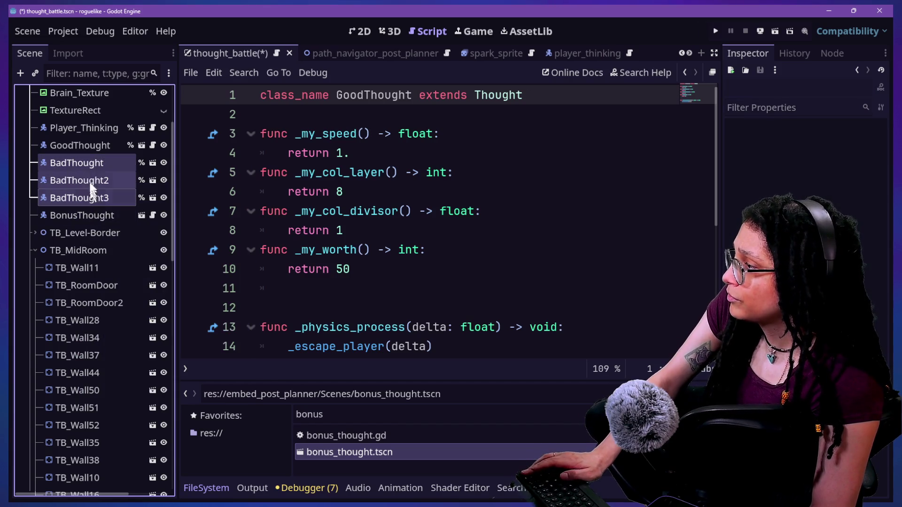
right_click(90, 157)
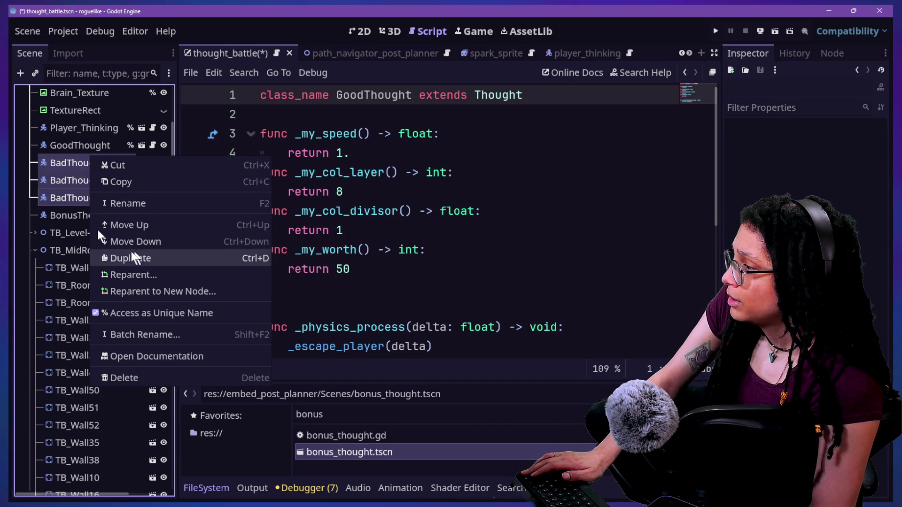
key("Escape")
left_click(69, 164)
right_click(68, 165)
left_click(118, 171)
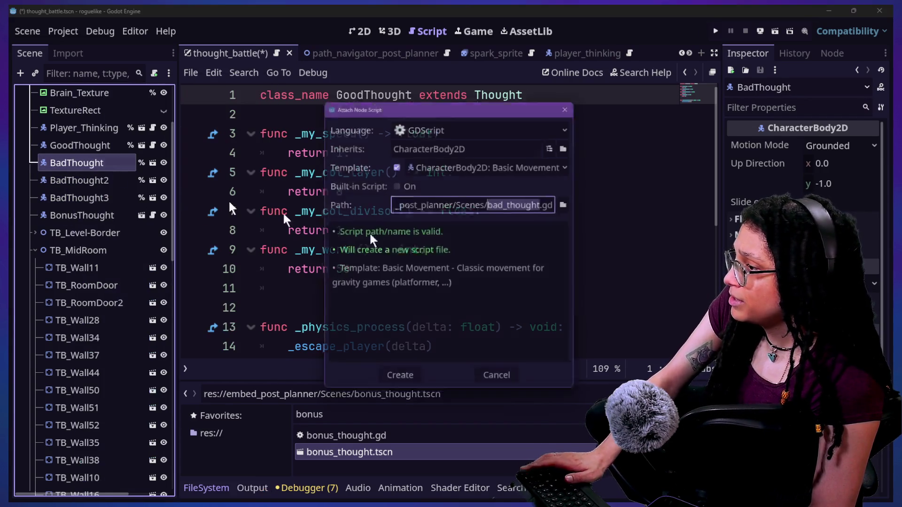
Correct the script path to Scripts/bad_thought.gd and create the script
key("Left")
key("BackSpace")
key("BackSpace")
key("BackSpace")
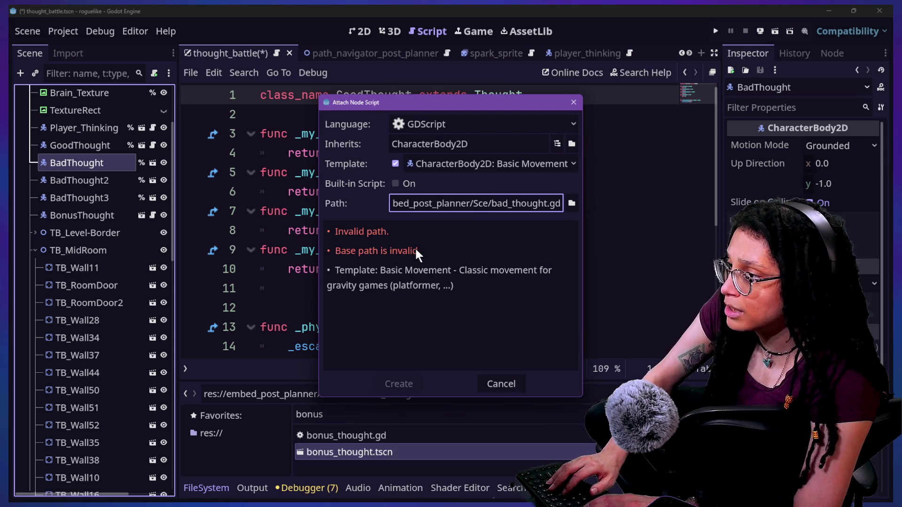
type("ripts/")
key("Return")
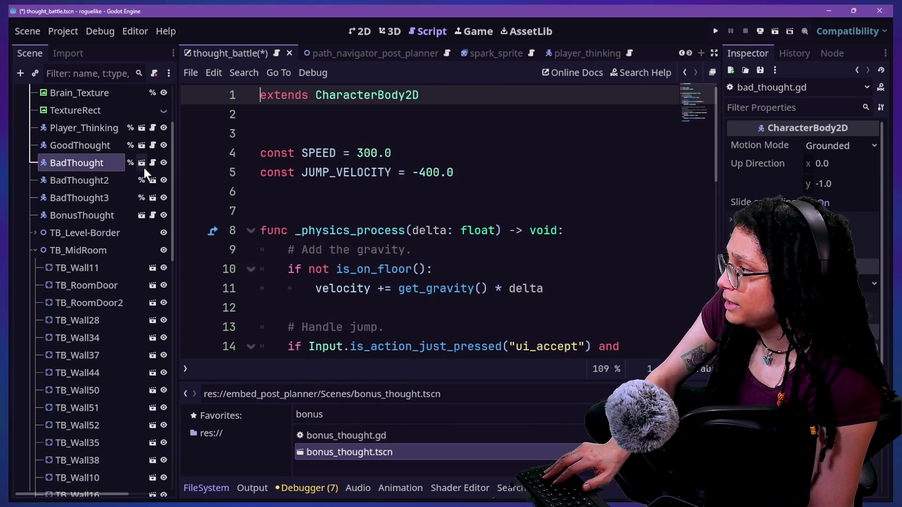
Replace bad_thought.gd's template code with the code copied from bad_idea.gd
left_click(152, 145)
key("ctrl+a")
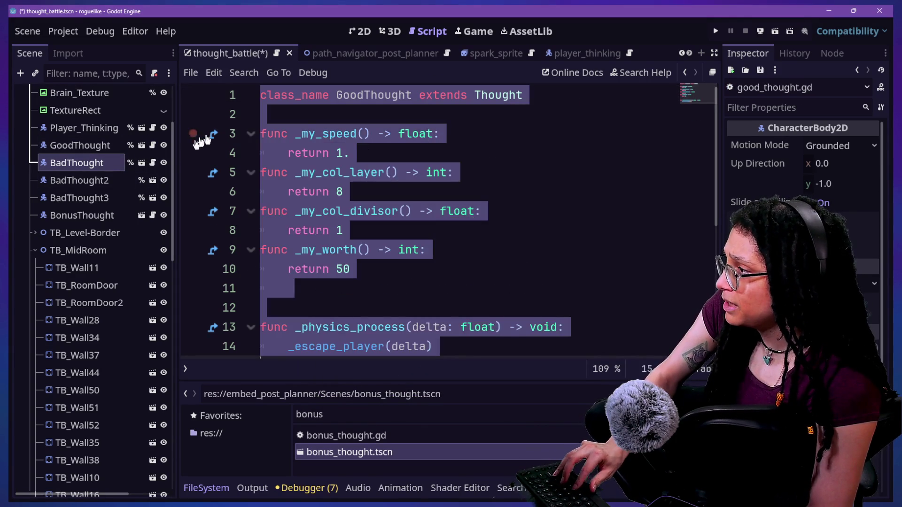
left_click(149, 164)
key("ctrl+a")
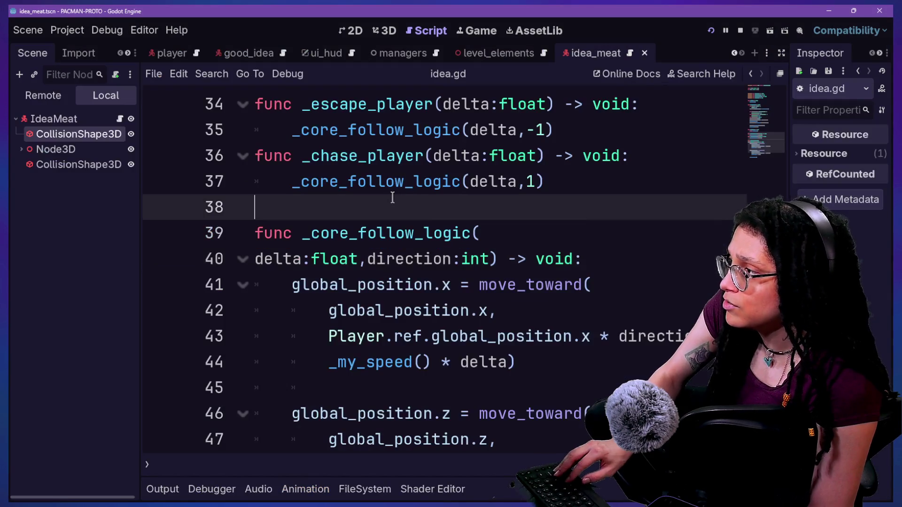
scroll(435, 153, "up", 10)
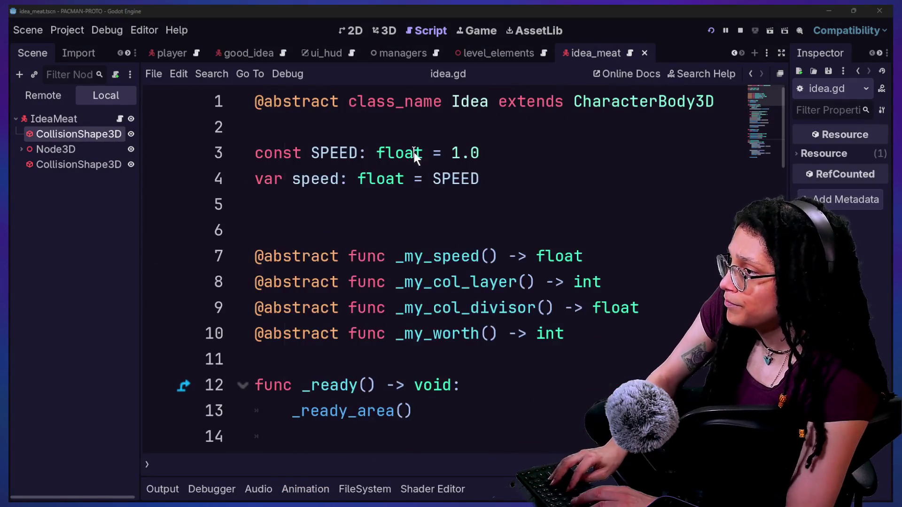
key("shift+alt+o")
type("bad")
key("Return")
key("ctrl+a")
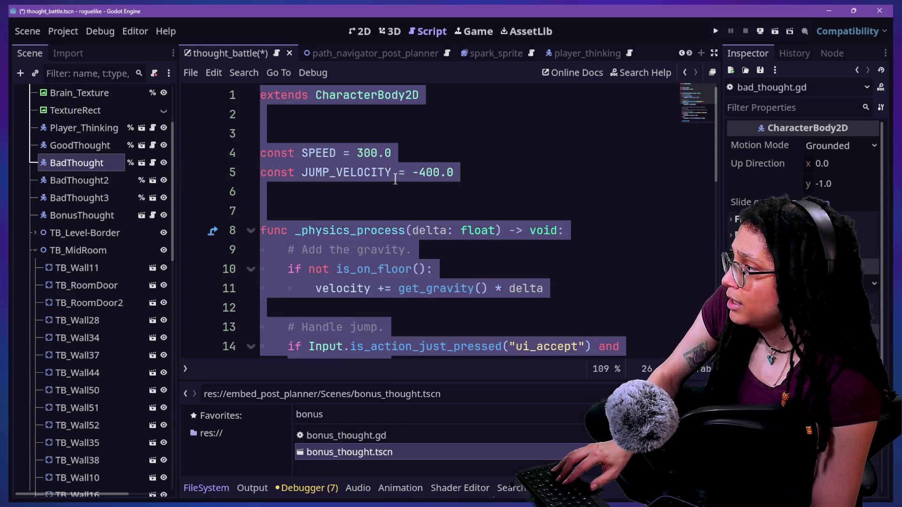
type("class_name BadIdea extends Idea  func _my_speed() -> float: \treturn randf_range(1.,3.) func _my_col_layer() -> int: \treturn 4 func _my_col_divisor() -> float: \treturn 1 func _my_worth() -> int: \treturn 5  func _physics_process(delta  : float) -> void: \t_chase_player(delta)")
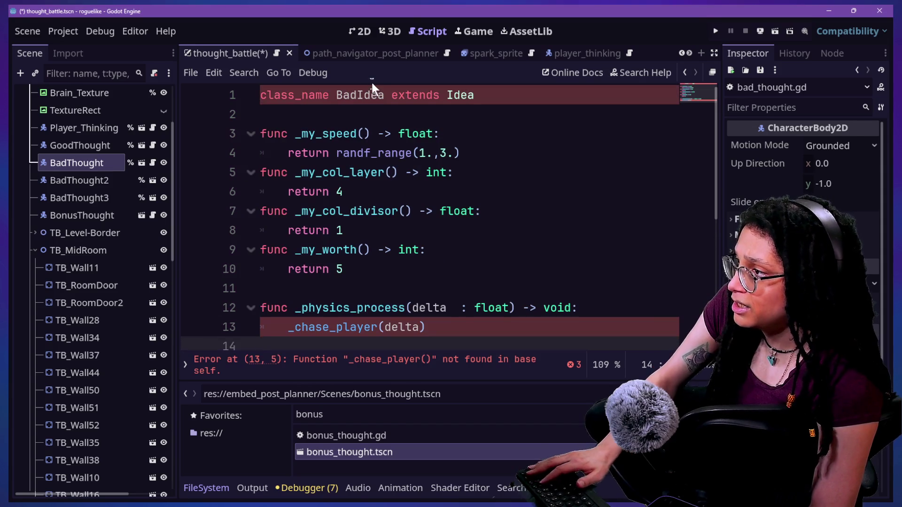
Rename the class from BadIdea to BadThought and save with Ctrl+S
double_click(372, 94)
type("BadThought")
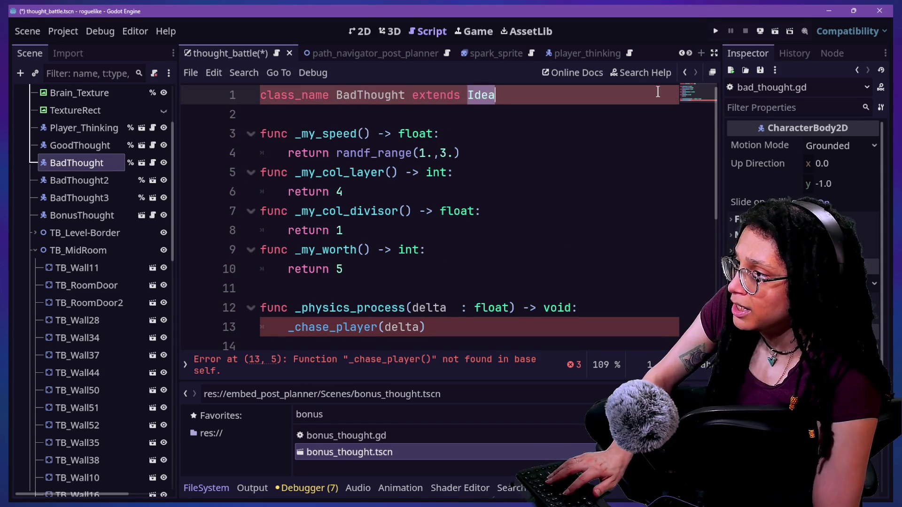
type("Thought")
left_click(407, 210)
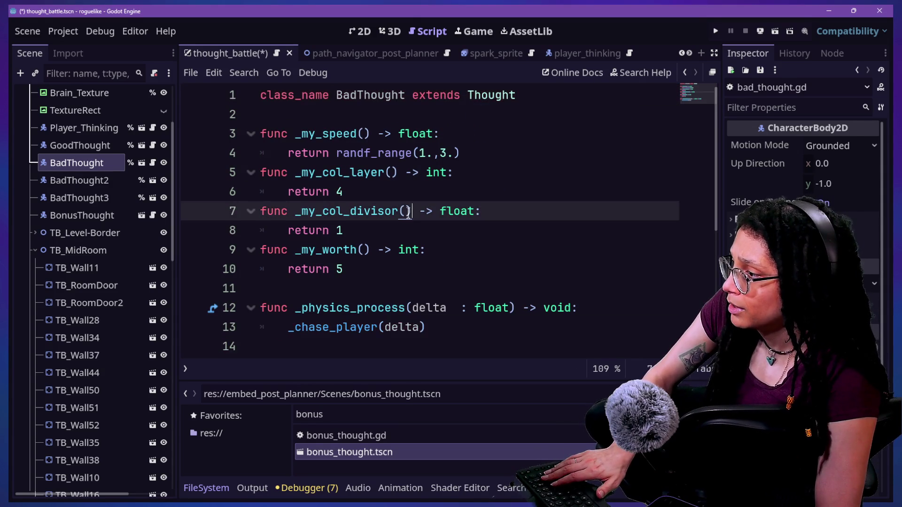
scroll(407, 211, "down", 1)
left_click_drag(287, 268, 412, 269)
left_click(425, 268)
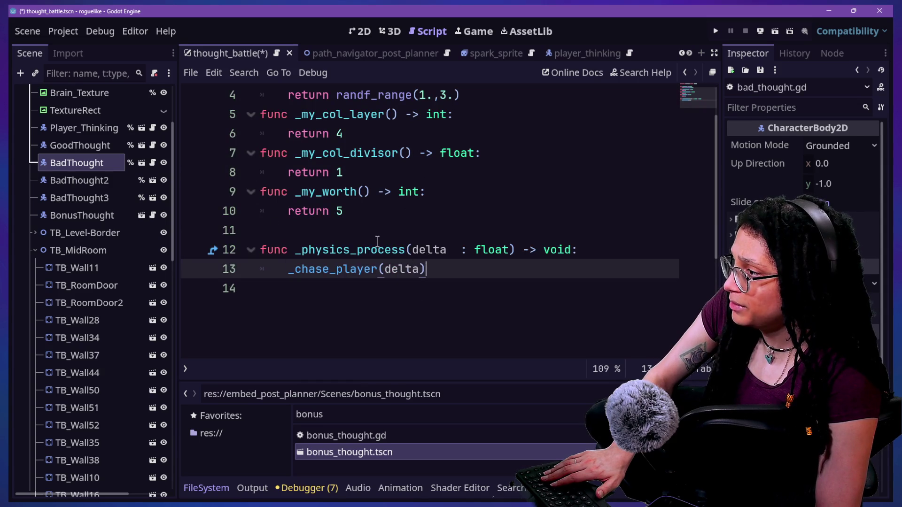
scroll(376, 245, "up", 1)
left_click(372, 96)
left_click(460, 210)
key("ctrl+s")
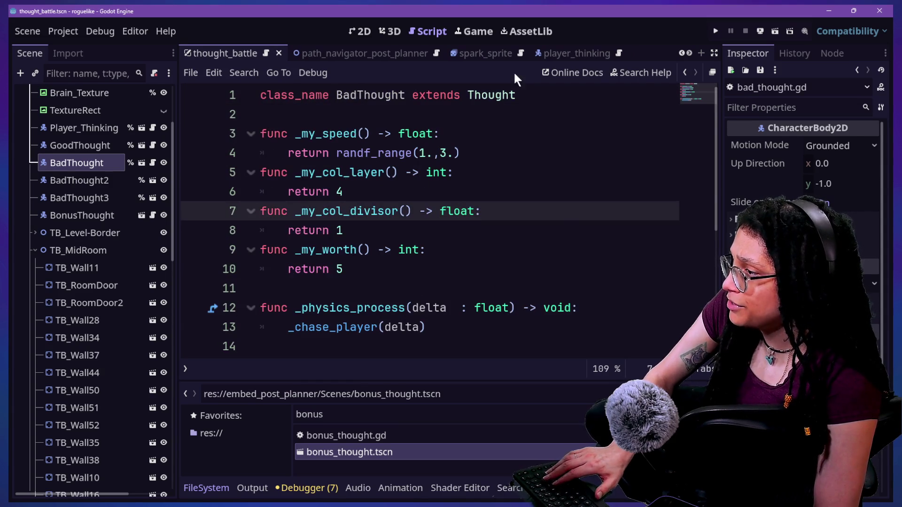
Check the random speed range on line 4, then open GoodThought's and Player_Thinking's scripts
left_click(460, 172)
left_click(474, 157)
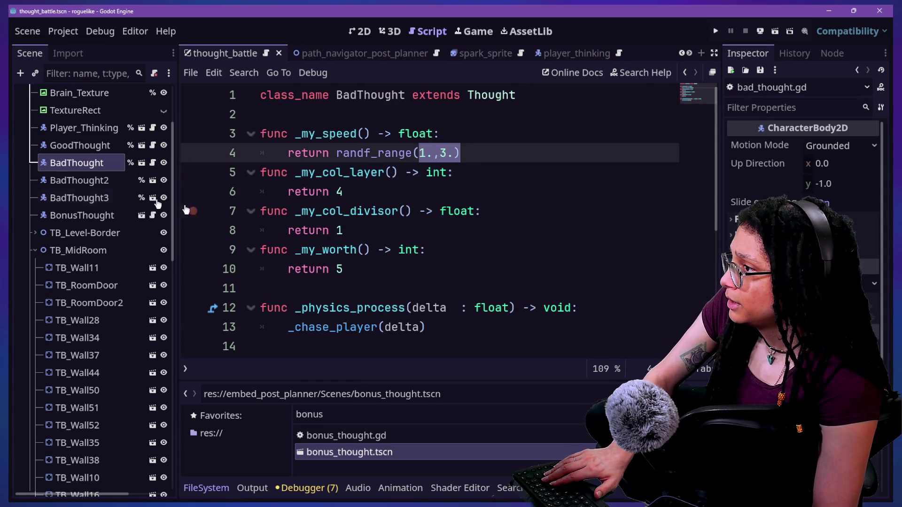
left_click(151, 146)
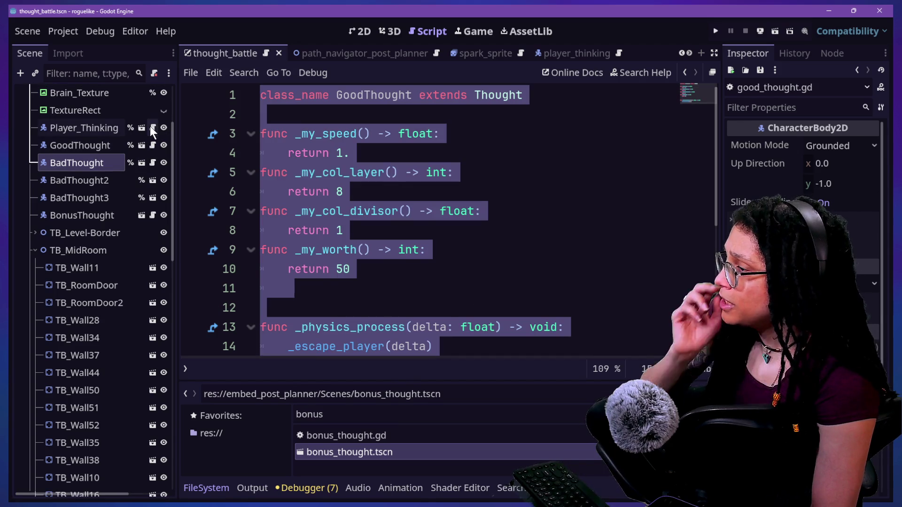
left_click(152, 128)
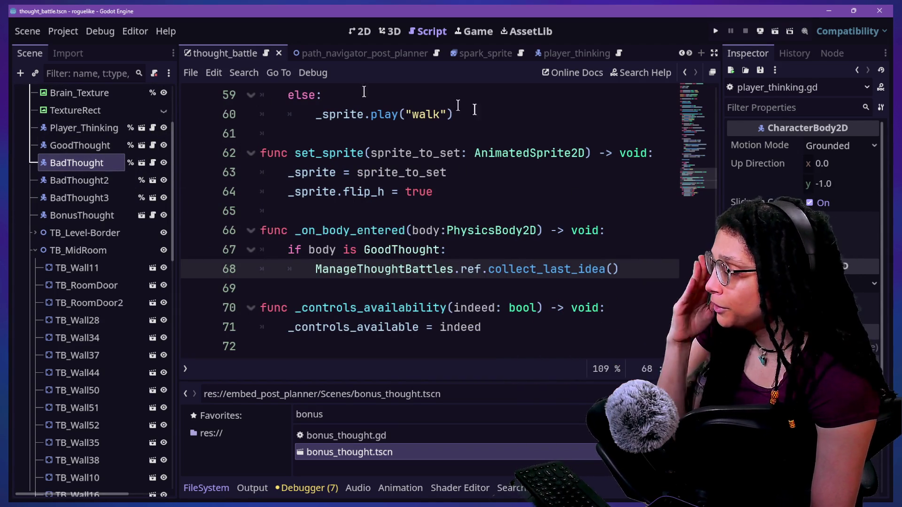
Check the AnimatedSprite2D docs, open thought_battle.gd, and view the maze scene in 2D
left_click(101, 179)
left_click(99, 169)
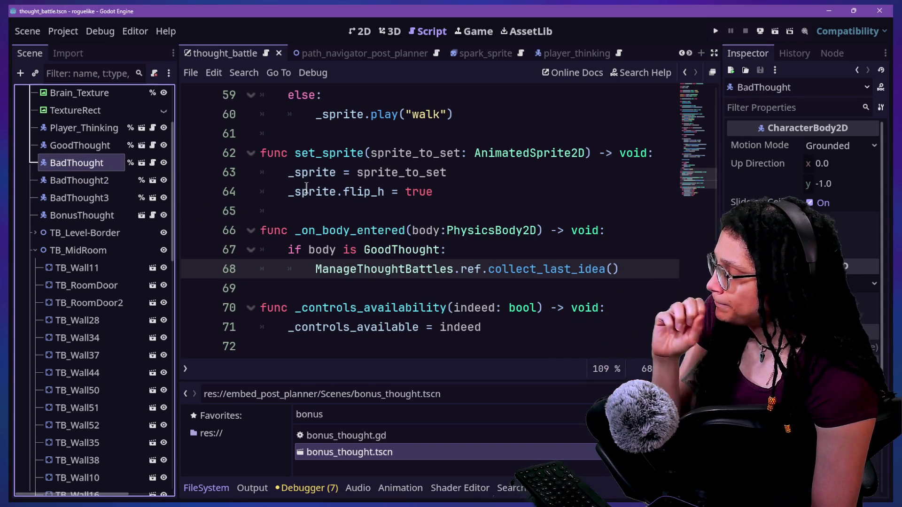
mouse_move(475, 158)
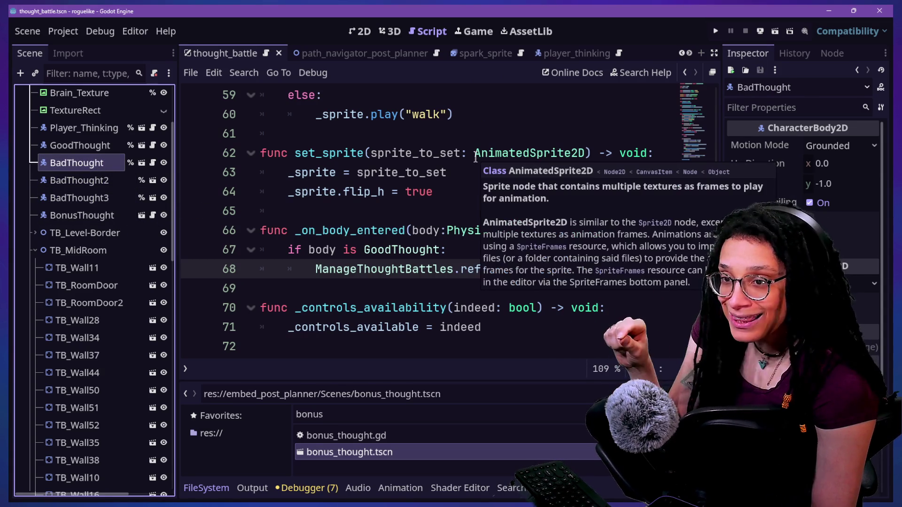
left_click(411, 159)
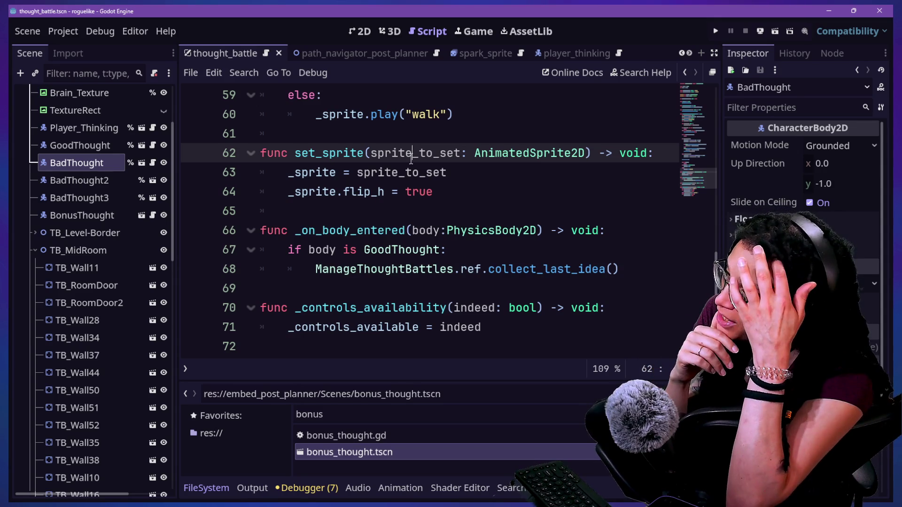
scroll(156, 142, "up", 5)
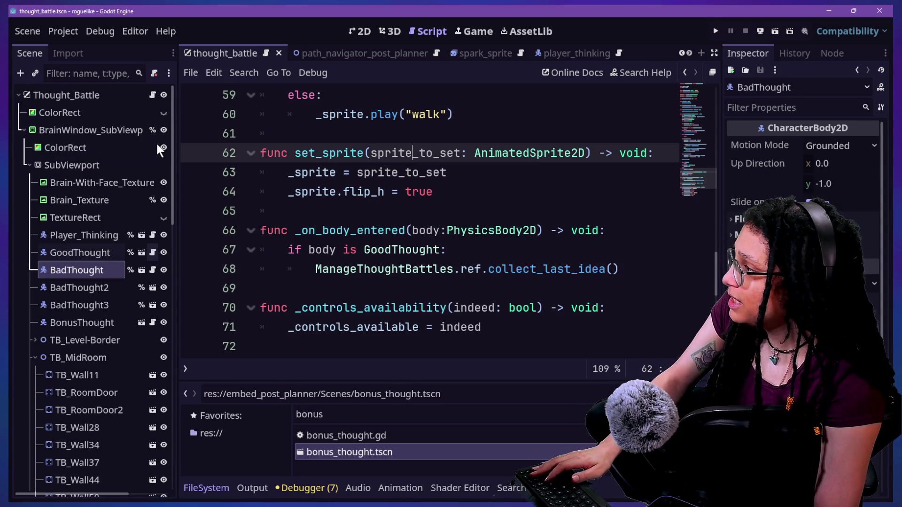
left_click(153, 96)
scroll(416, 169, "up", 2)
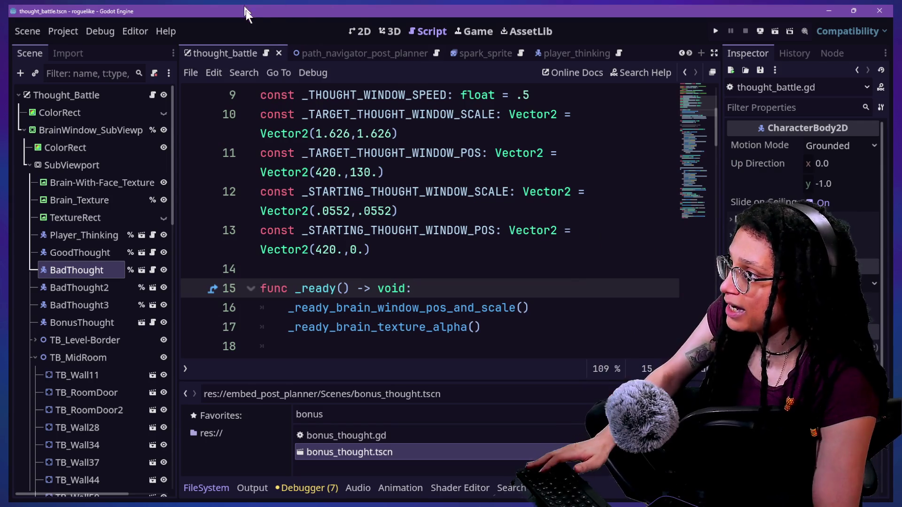
left_click(357, 33)
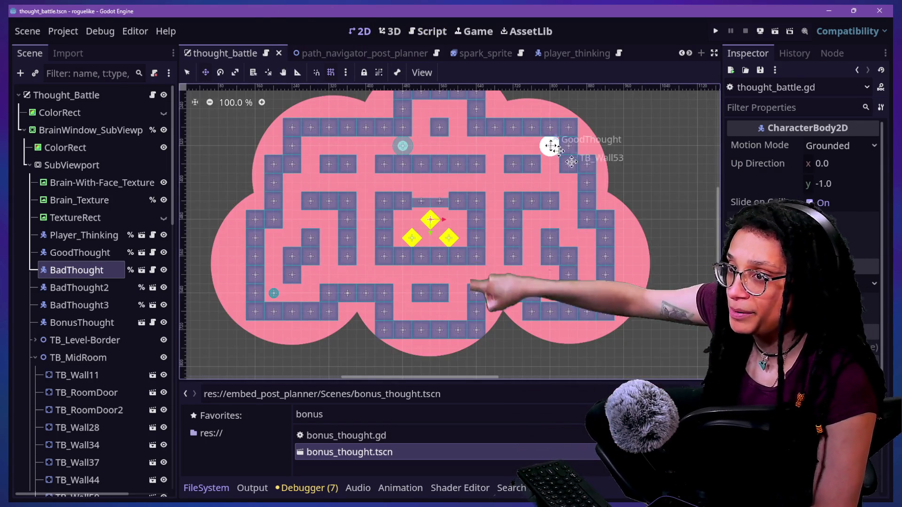
Back in thought_battle.gd with the bottom panel hidden, duplicate the _good_thought declaration onto a new line
left_click(444, 33)
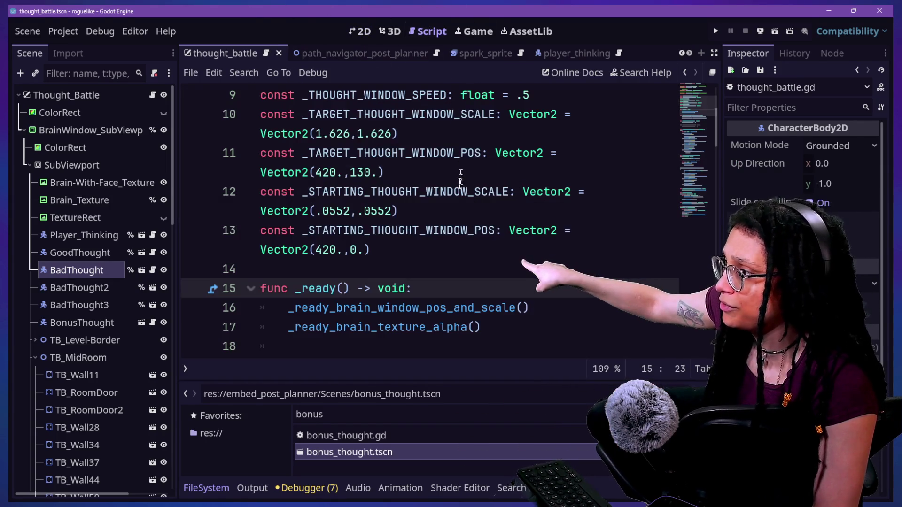
scroll(456, 194, "down", 2)
scroll(456, 194, "up", 5)
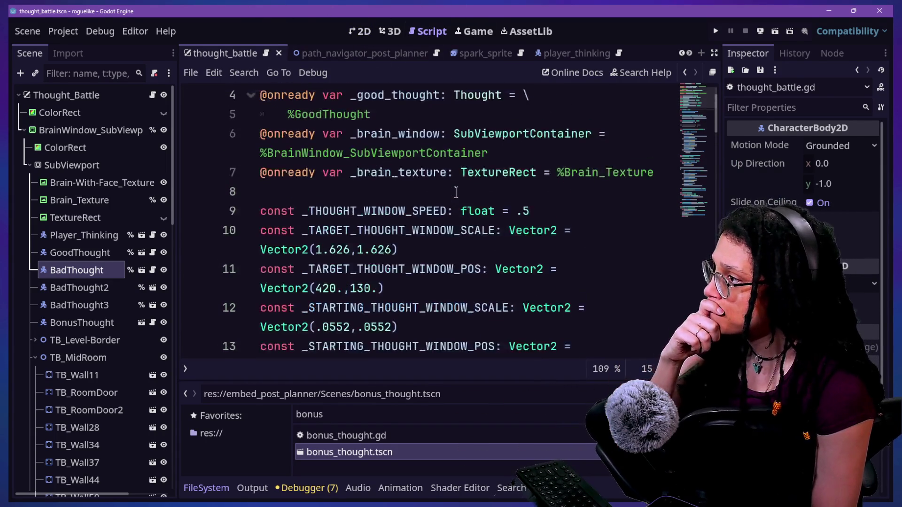
key("alt+o")
key("alt+o")
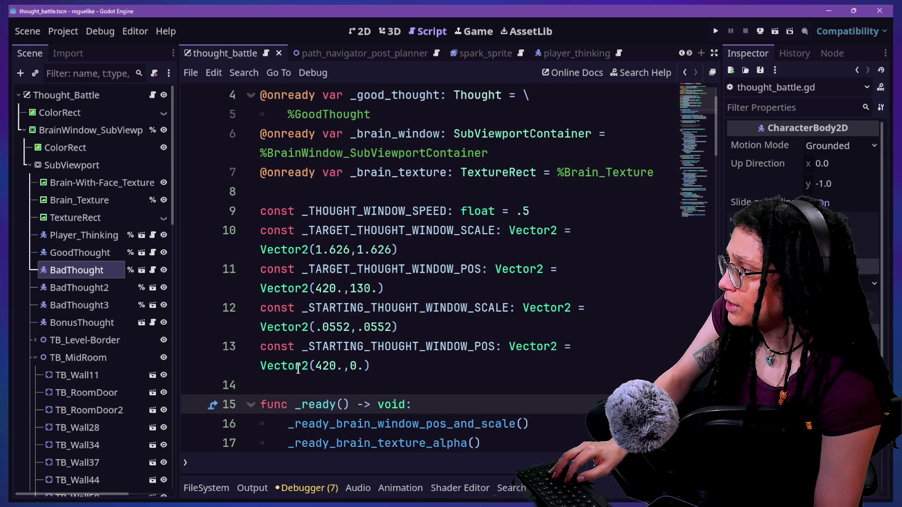
scroll(424, 240, "down", 3)
scroll(404, 231, "up", 4)
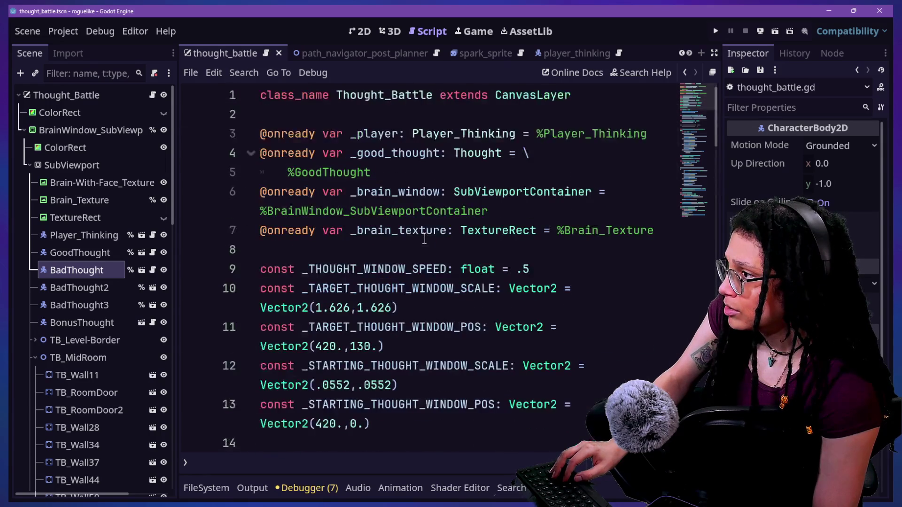
double_click(357, 153)
left_click(508, 153)
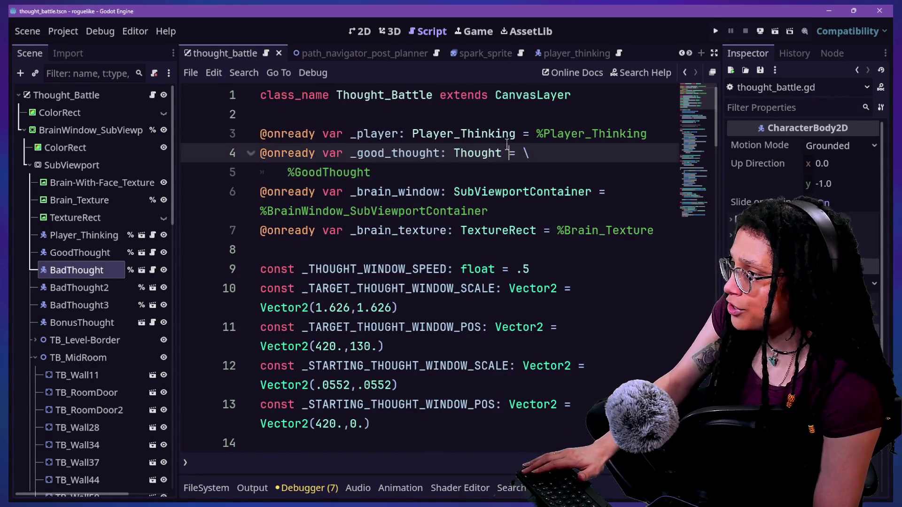
triple_click(402, 172)
key("shift+Up")
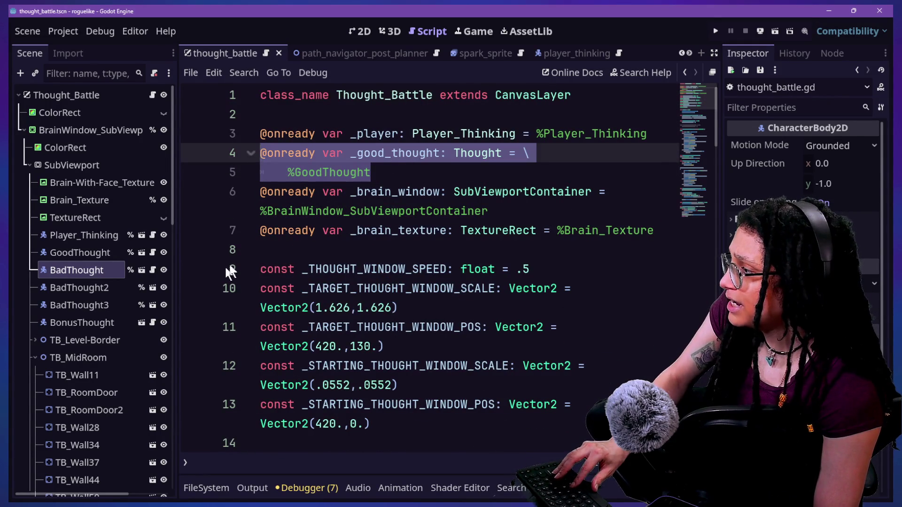
key("ctrl+c")
left_click(382, 170)
key("ctrl+v")
left_click(371, 172)
key("Return")
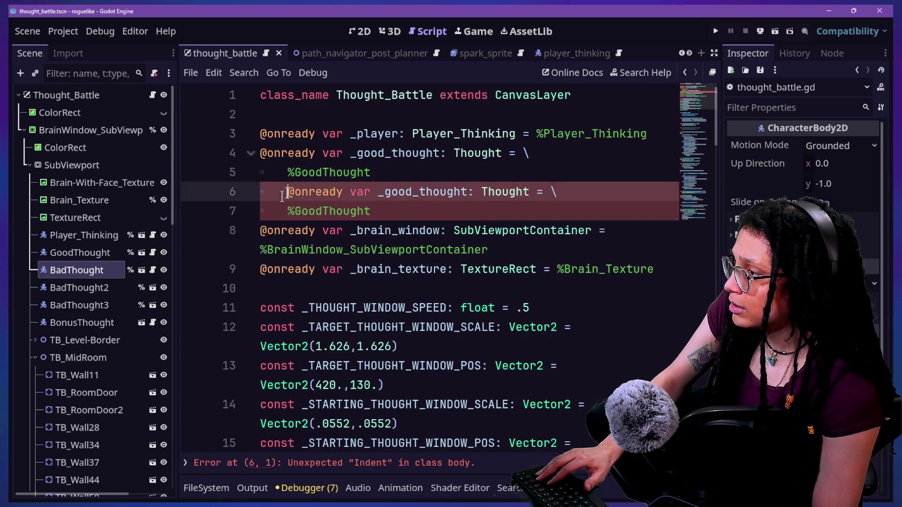
key("BackSpace")
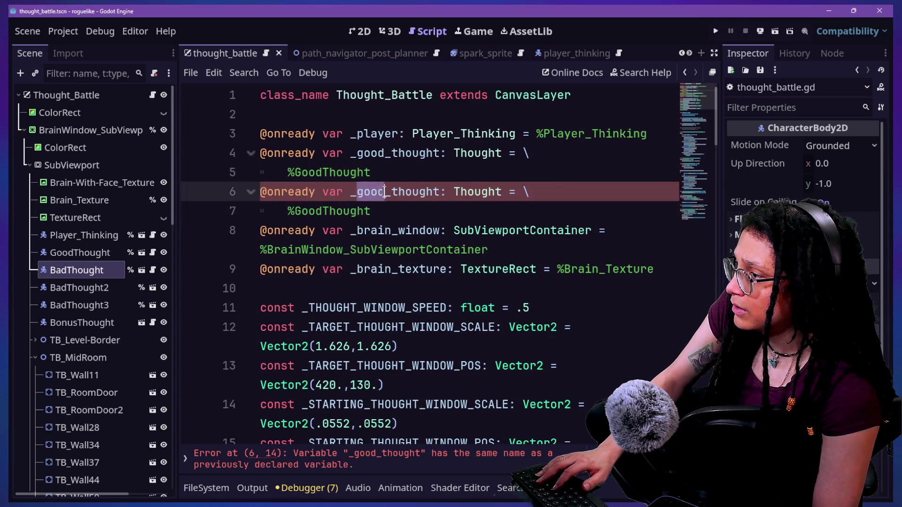
Make the duplicate _bad_thought pointing to %BadThought, typing the variables GoodThought and BadThought
type("bad")
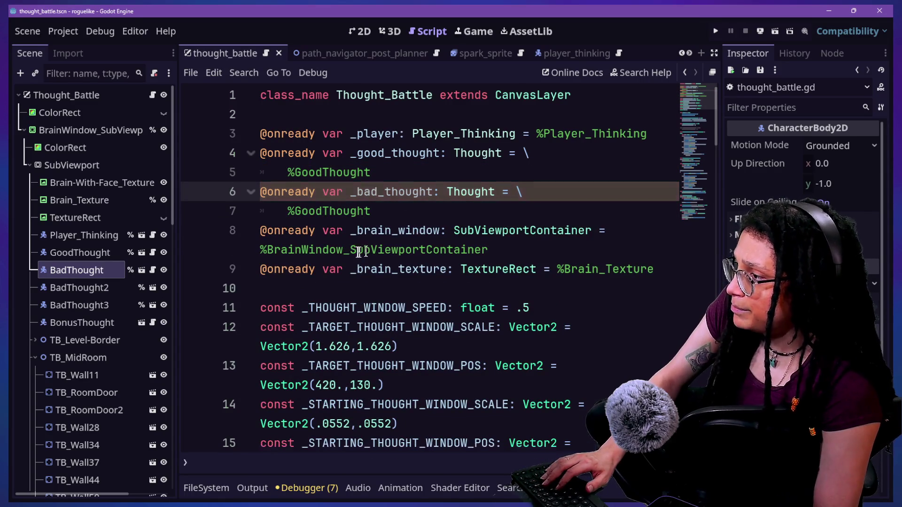
left_click(295, 211)
type("Bad")
left_click(452, 153)
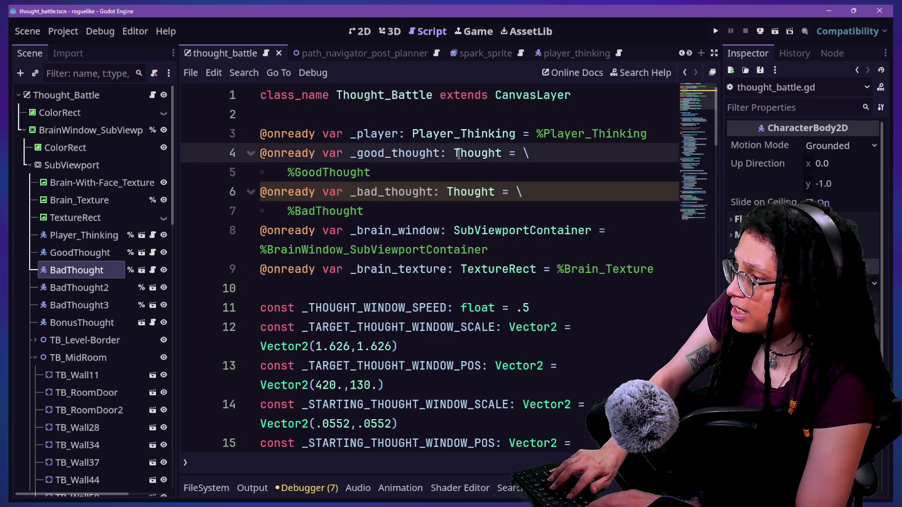
type("Good")
left_click(444, 173)
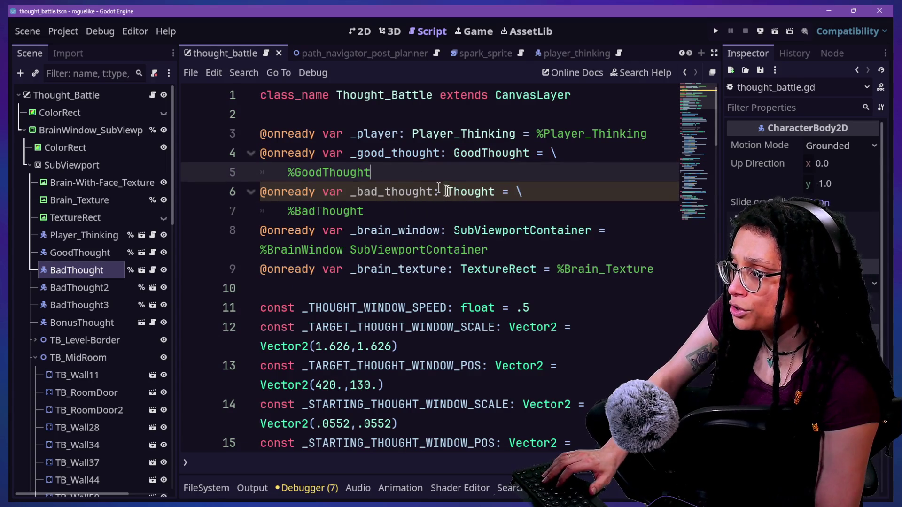
left_click(449, 194)
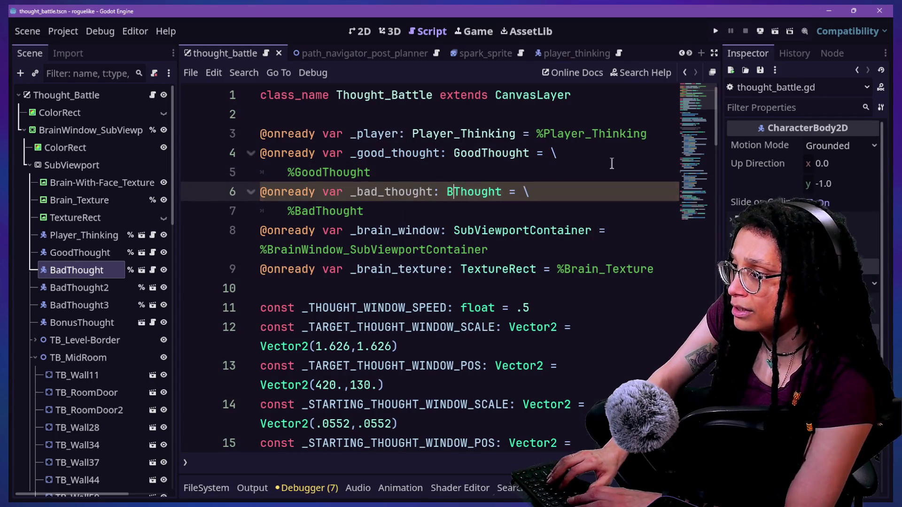
type("ad")
left_click(459, 153)
left_click(488, 191)
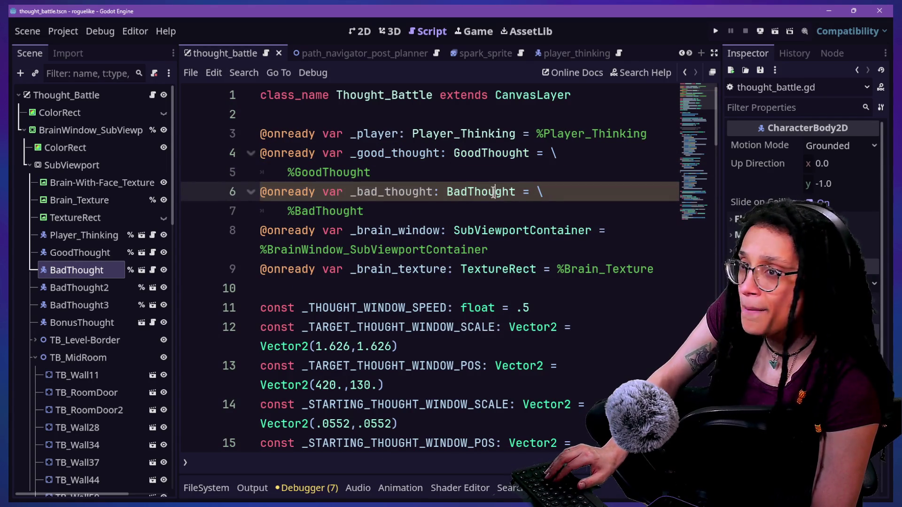
left_click_drag(474, 153, 525, 160)
double_click(522, 192)
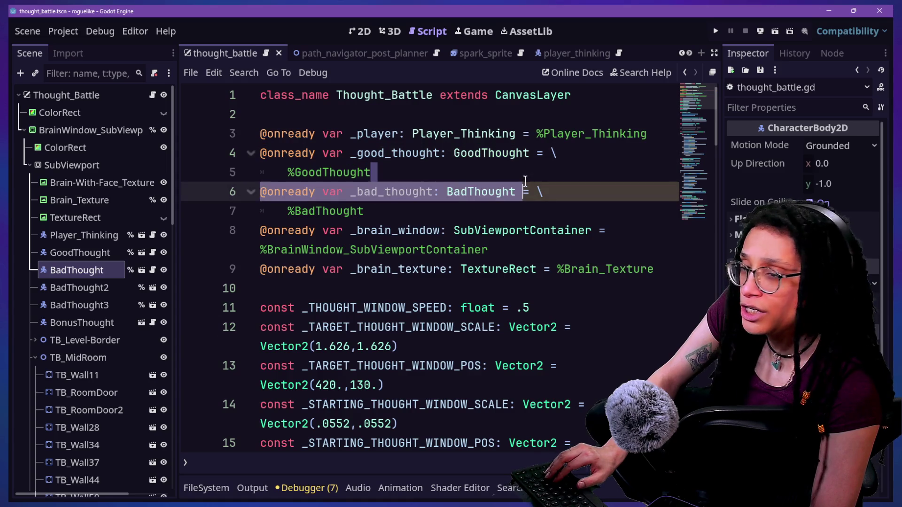
scroll(367, 180, "down", 3)
scroll(367, 180, "down", 3)
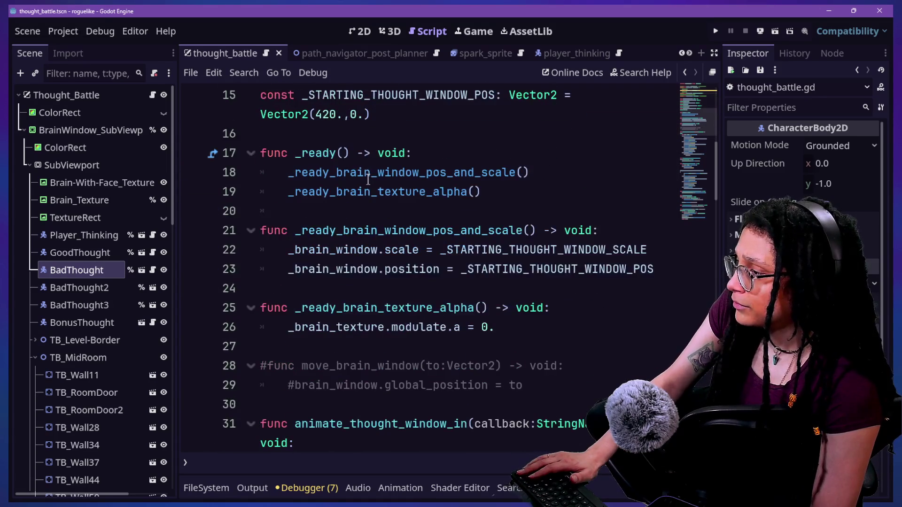
Search the script for 'good', shrink the text, and inspect the add_actor_to_battle(_good_thought) call on line 81
scroll(368, 180, "down", 5)
key("ctrl+f")
type("good_")
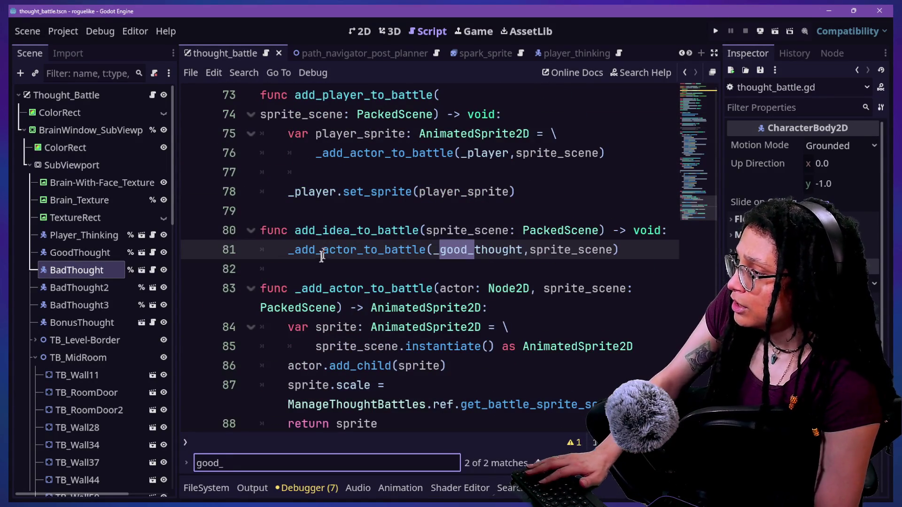
left_click(303, 231)
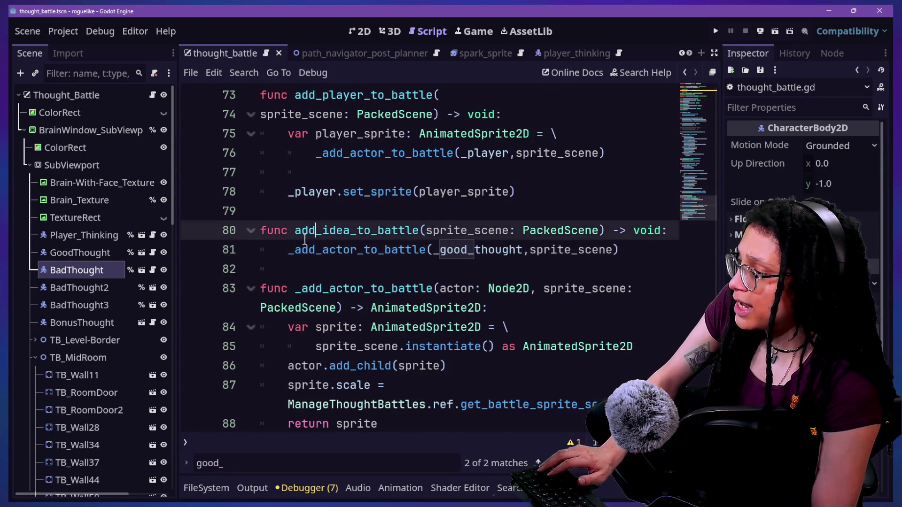
key("ctrl+minus")
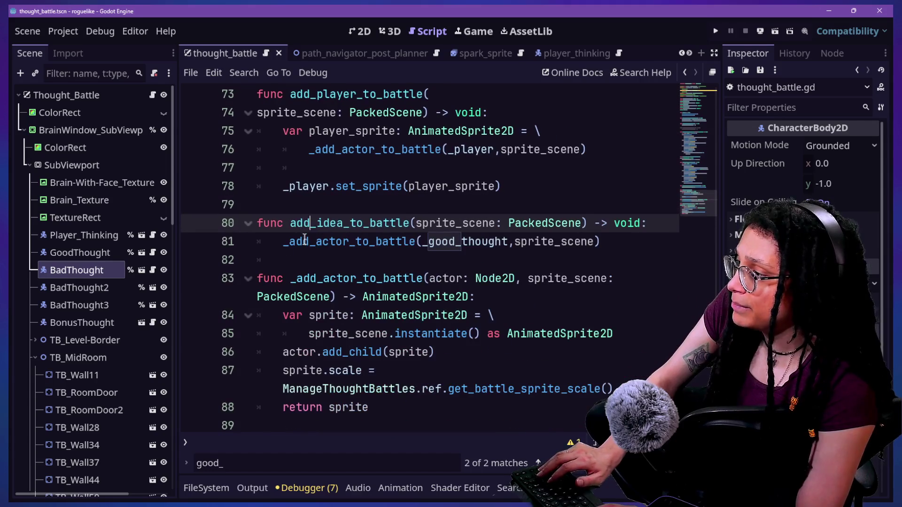
left_click(283, 241)
left_click(556, 223, "shift")
left_click(556, 223)
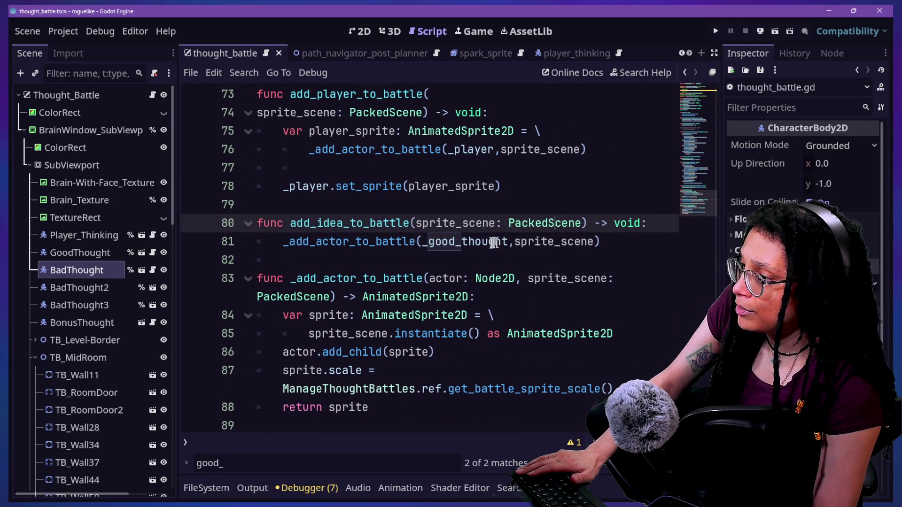
left_click_drag(424, 246, 508, 243)
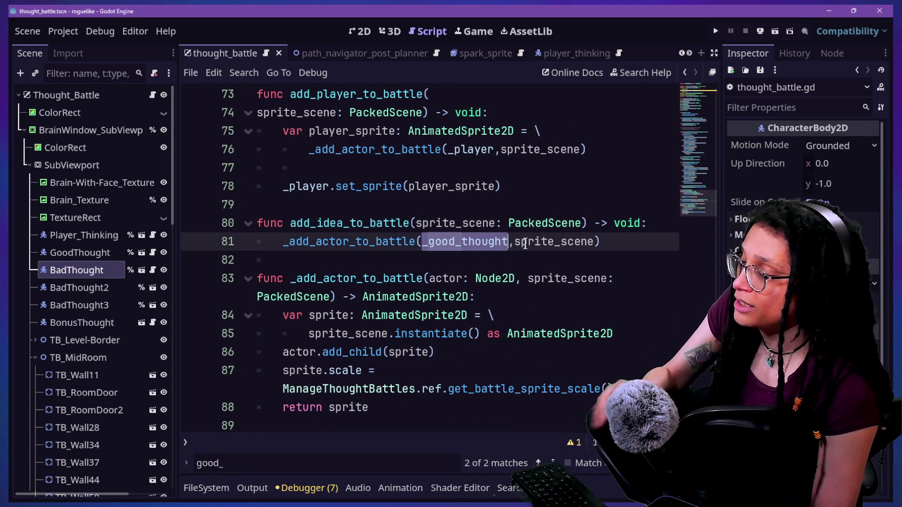
left_click(354, 204)
scroll(355, 204, "up", 2)
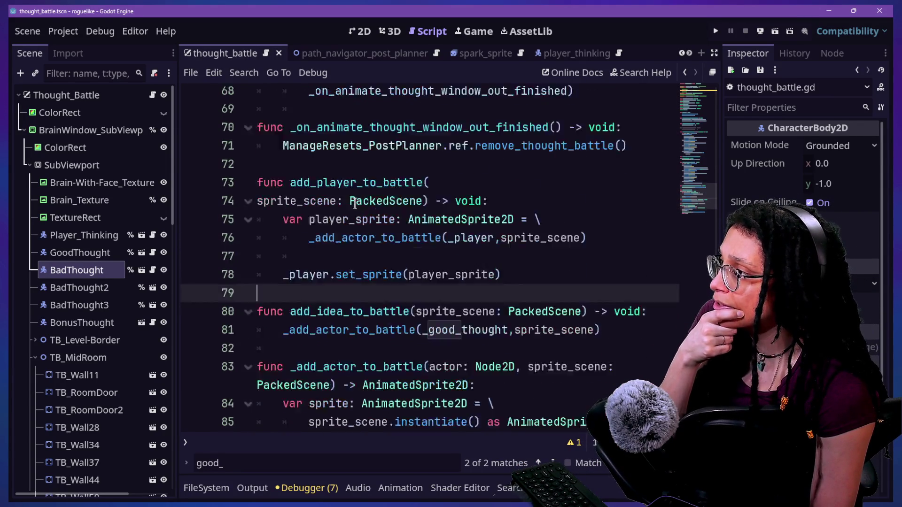
scroll(355, 204, "up", 1)
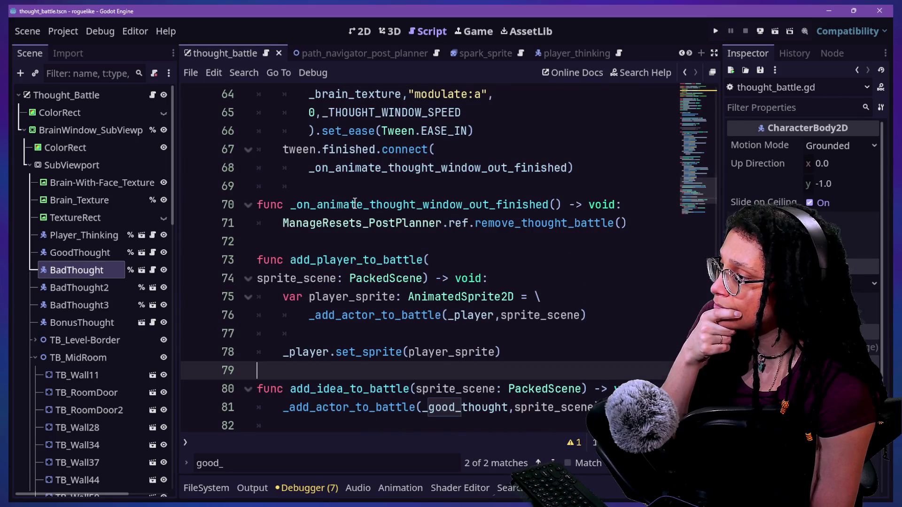
scroll(354, 204, "up", 1)
scroll(354, 203, "down", 2)
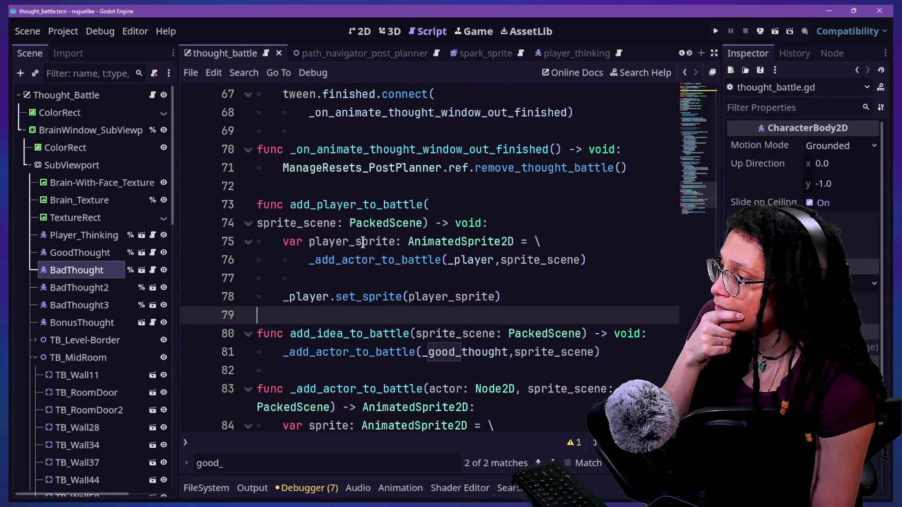
Search all project files for add_idea_to_b and open the manage_thought_battles.gd line 65 result
key("ctrl+shift+f")
type("add")
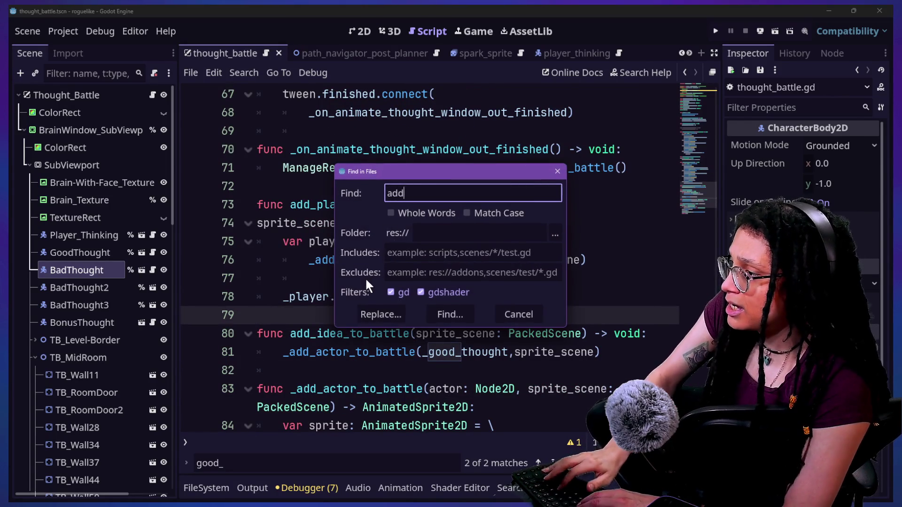
type("_idea_to_b")
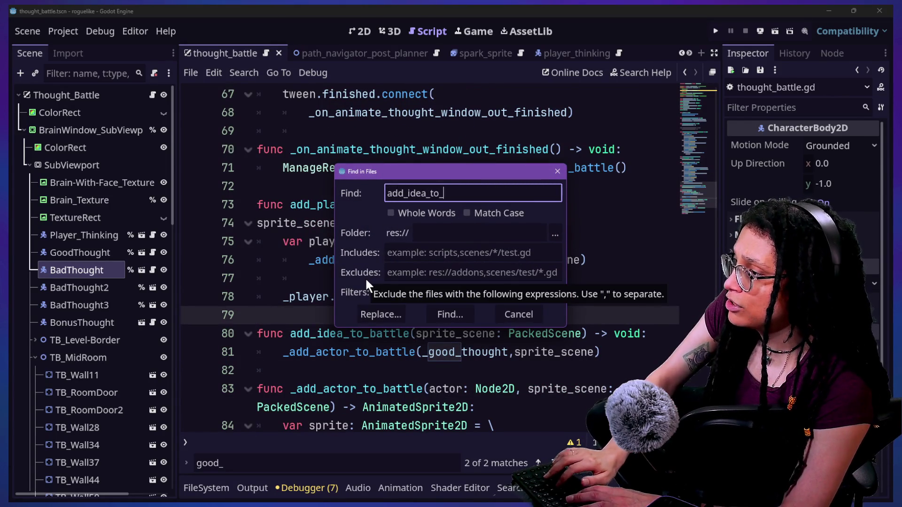
key("Escape")
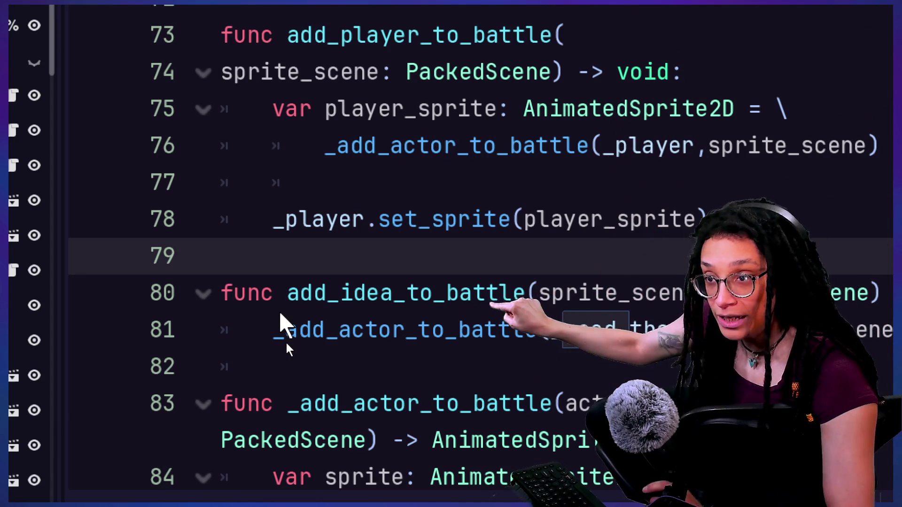
scroll(289, 416, "down", 1)
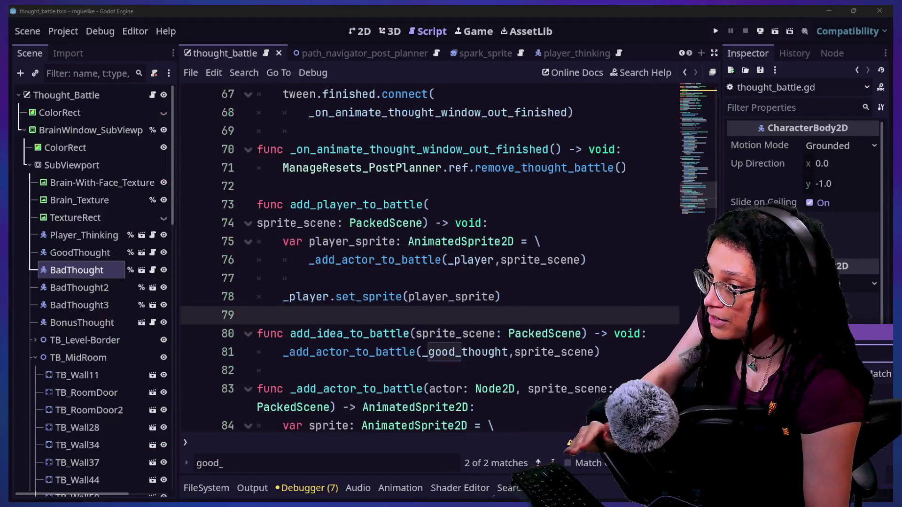
key("Return")
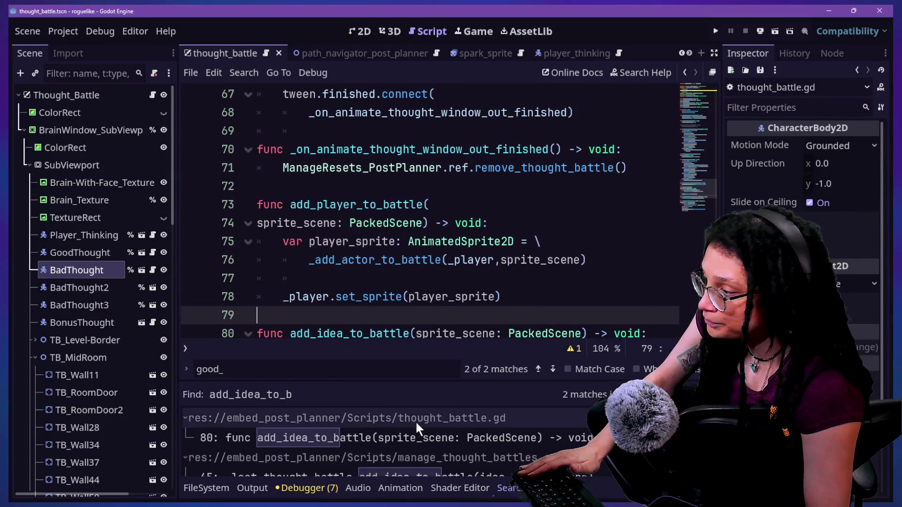
scroll(386, 439, "down", 1)
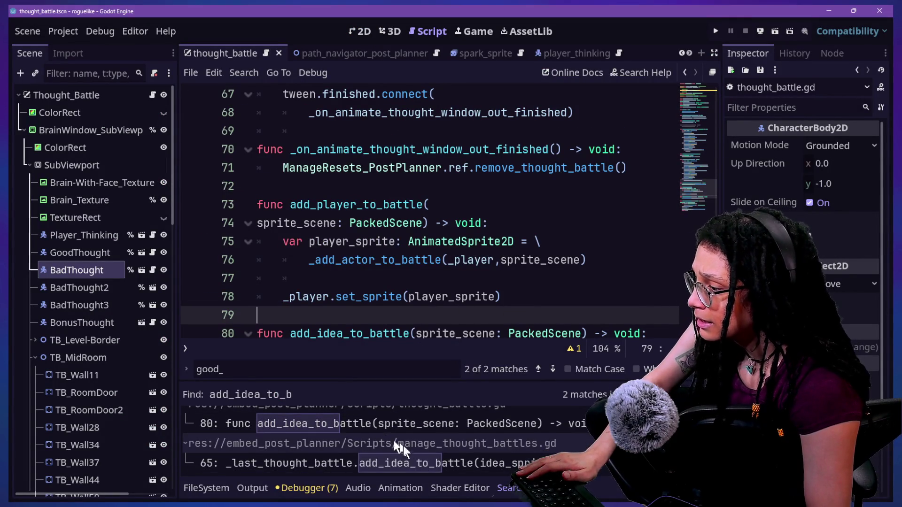
left_click(413, 461)
left_click(521, 150)
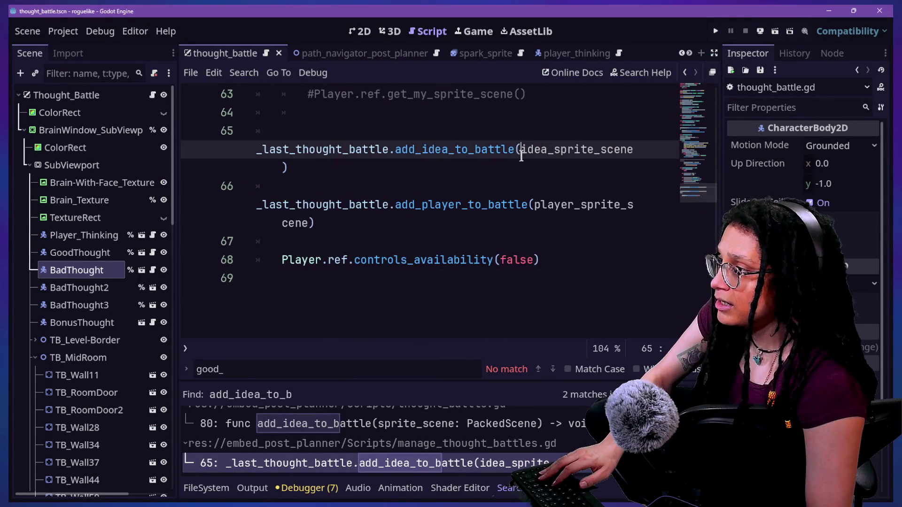
Switch to distraction-free mode and start a new line after line 66 with _last_thought_battle
scroll(521, 156, "up", 1)
key("ctrl+shift+F11")
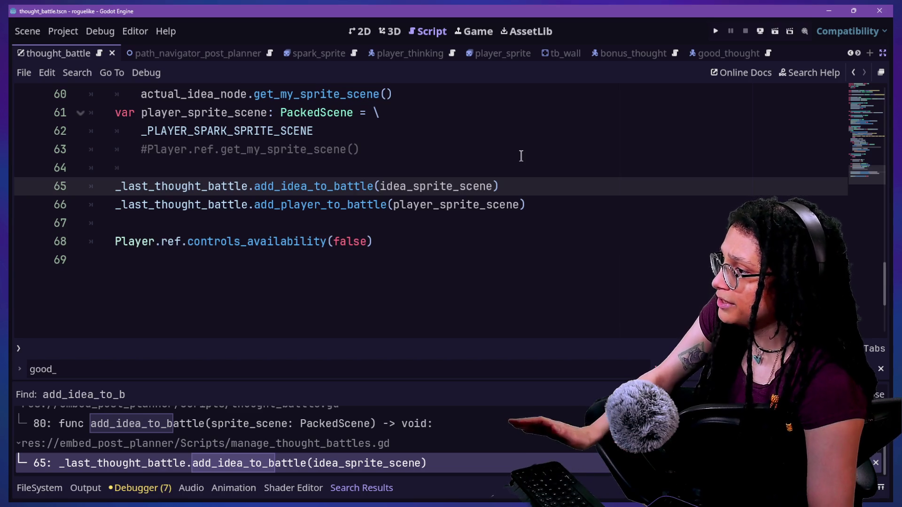
left_click(582, 207)
key("Return")
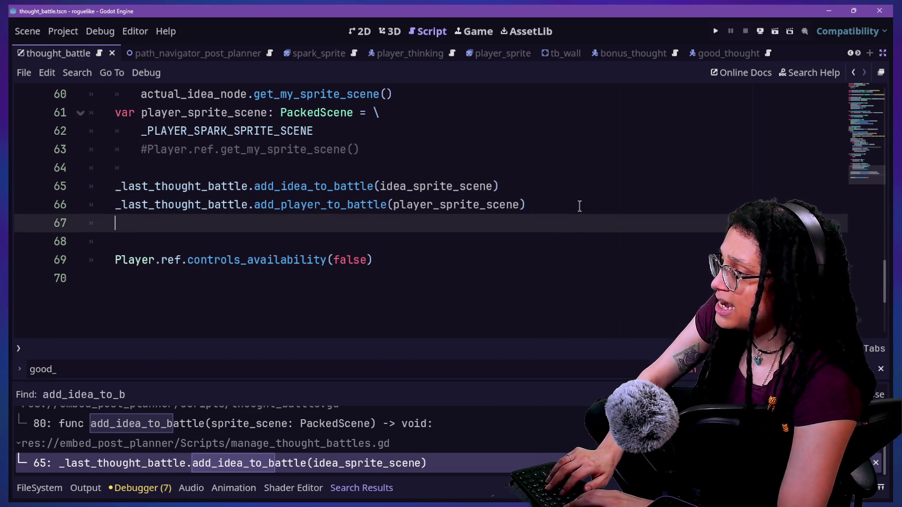
type("_last_th")
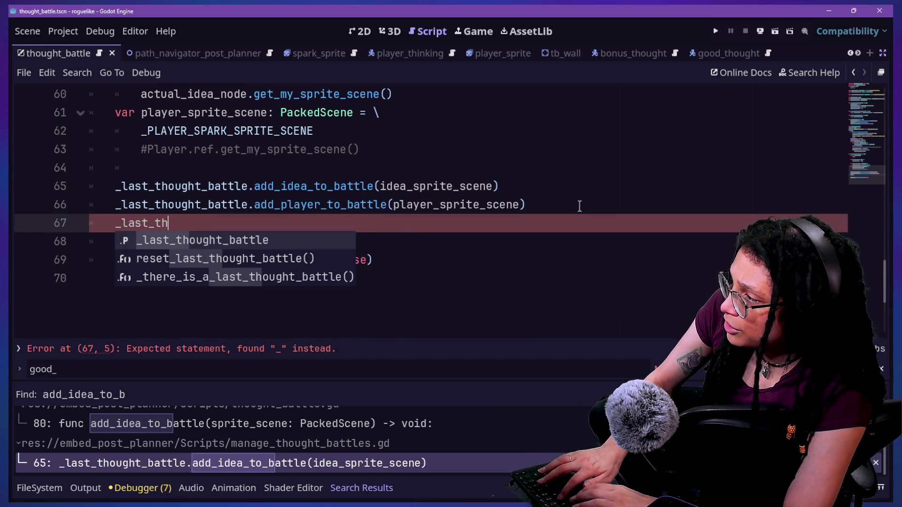
key("Return")
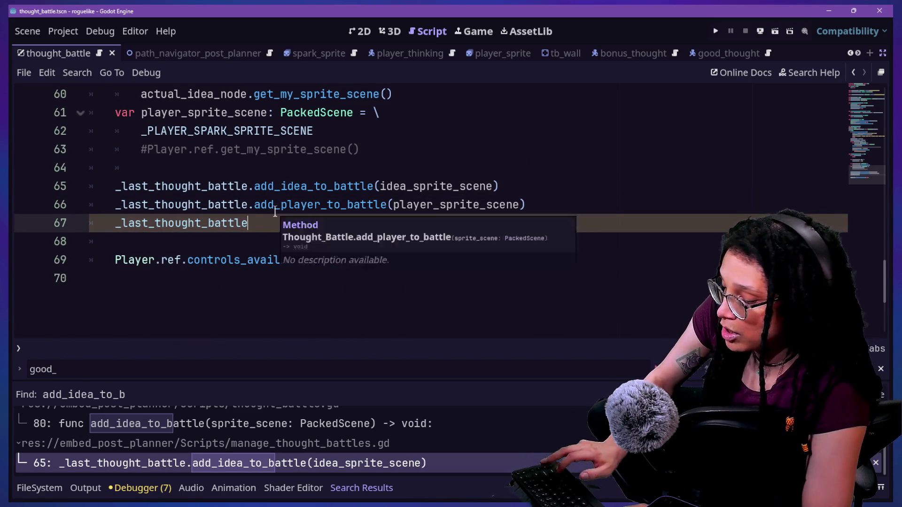
Add a dot after _last_thought_battle, view its declaration, then return to empty line 72
scroll(275, 212, "up", 2)
type(".")
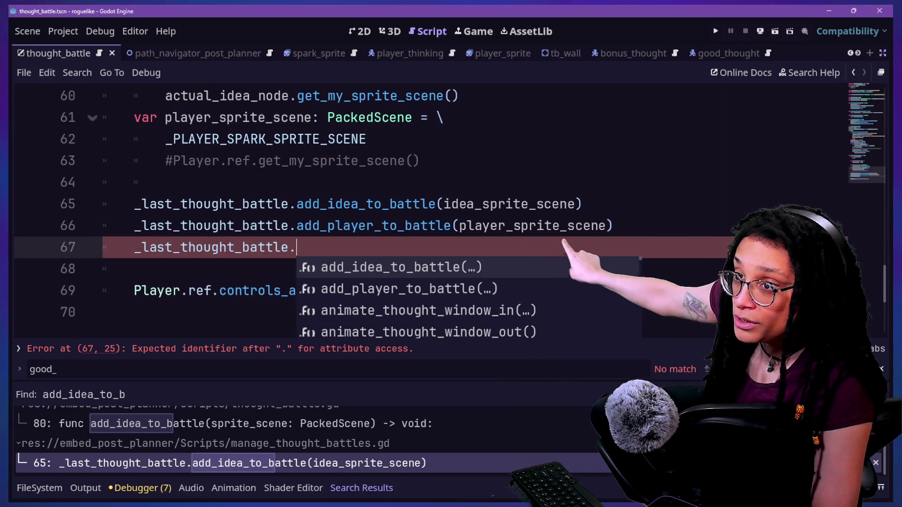
scroll(403, 280, "down", 1)
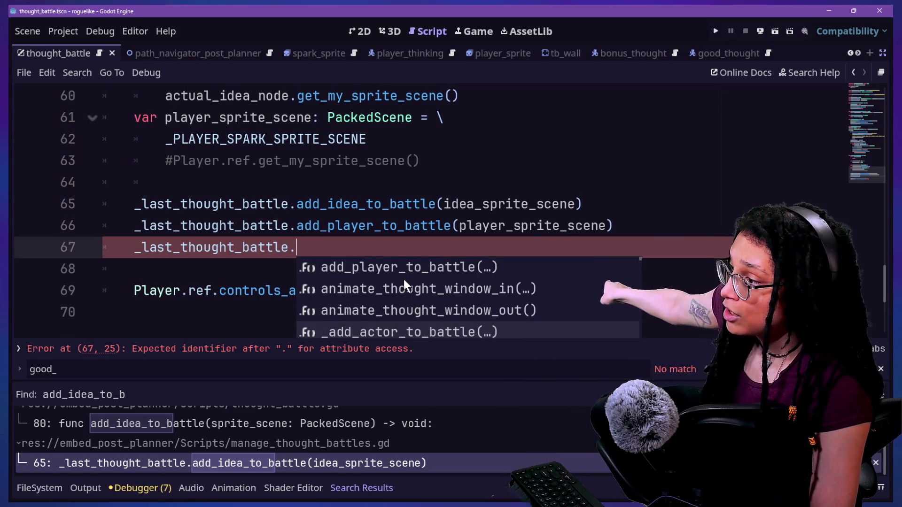
scroll(406, 278, "up", 1)
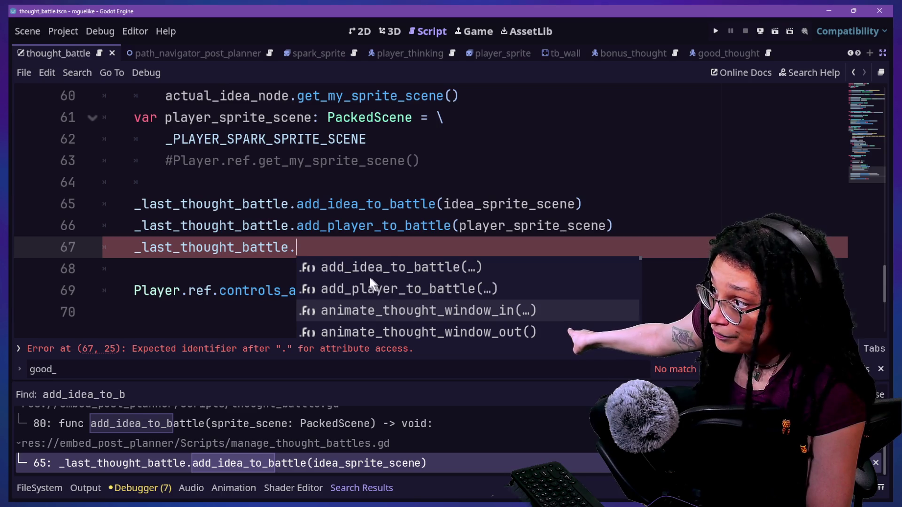
left_click(353, 248)
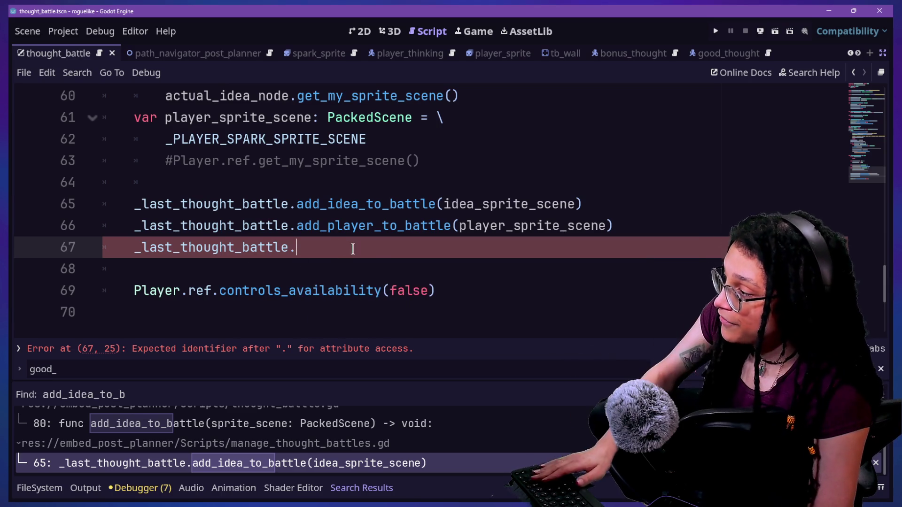
left_click(251, 254, "ctrl")
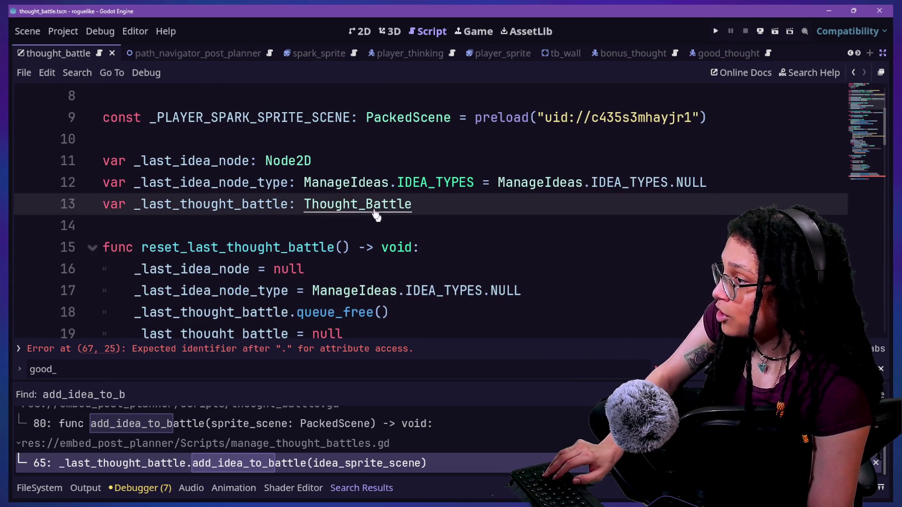
key("ctrl+z")
left_click(425, 194)
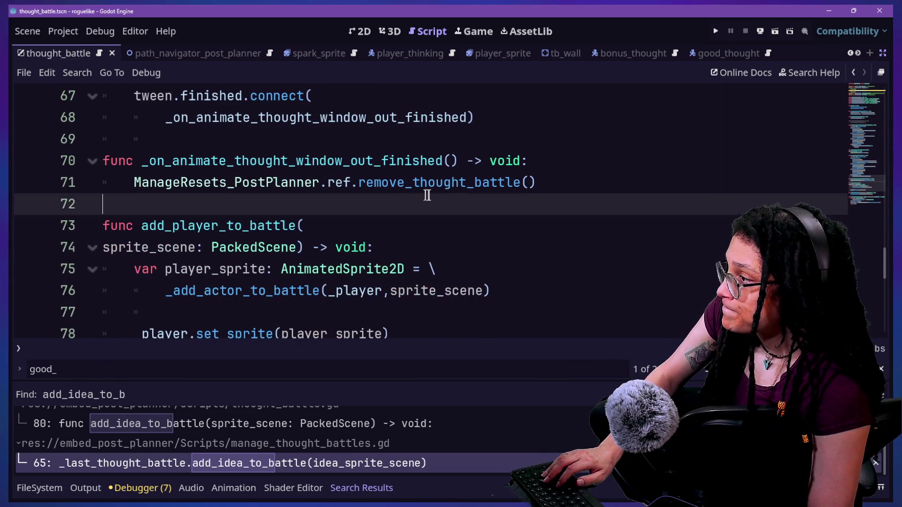
Write a func _some_new_function(): stub containing pass and save the script
key("Return")
key("Up")
key("Return")
type("func ")
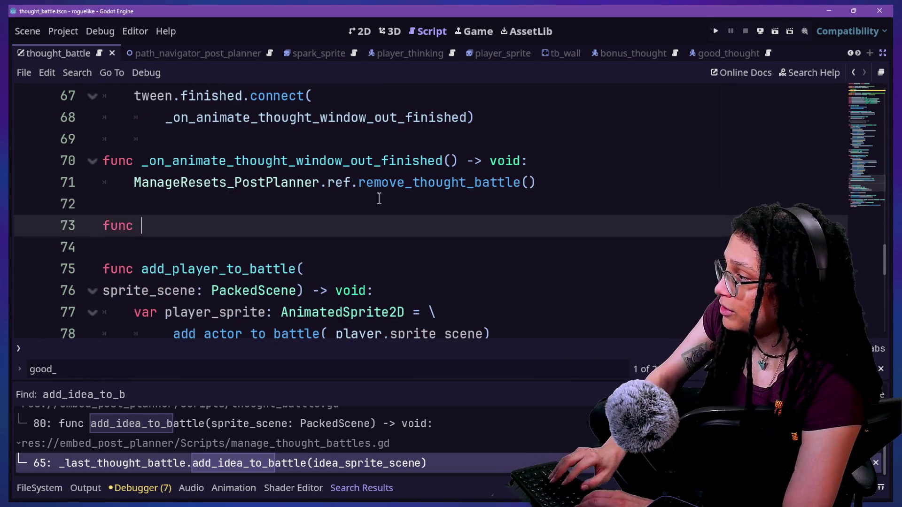
type("_some_new_function():")
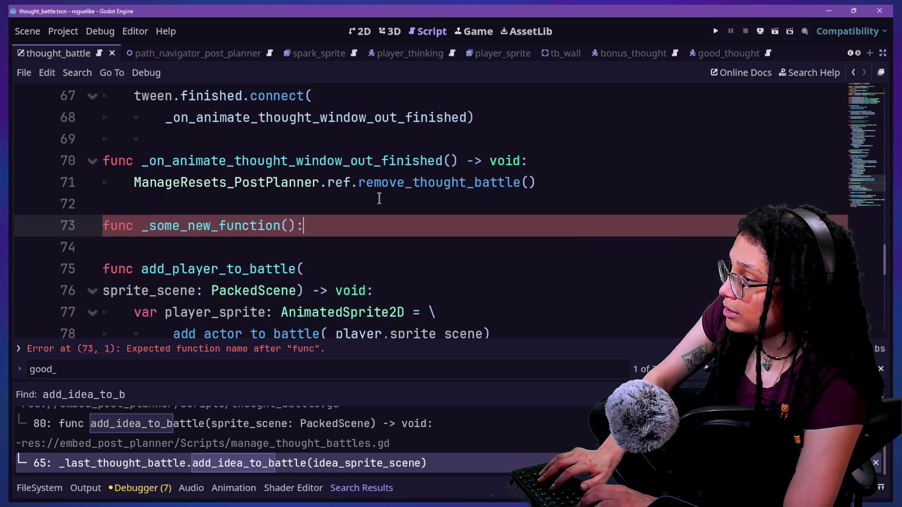
key("Return")
type("pass")
left_click_drag(379, 198, 373, 186)
key("ctrl+s")
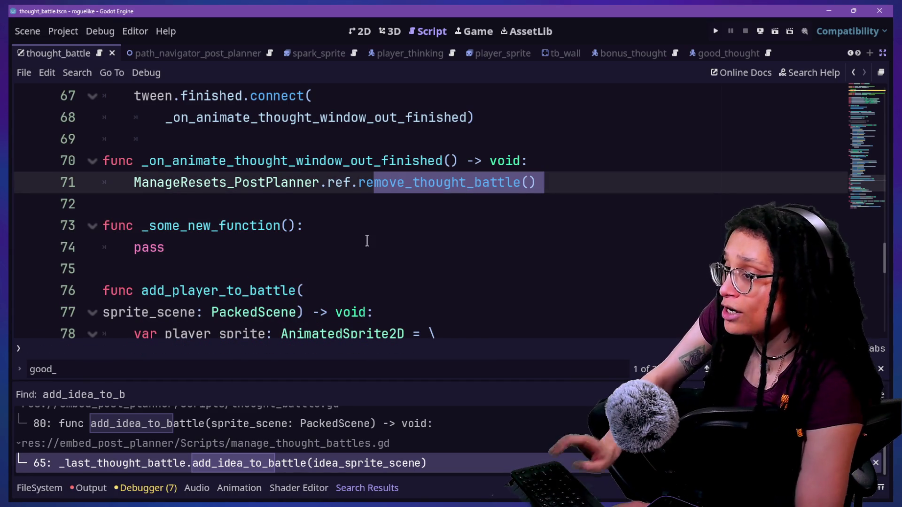
Search all project files for remove_thought_battle() and return to line 67
key("ctrl+shift+f")
key("Return")
left_click(303, 320)
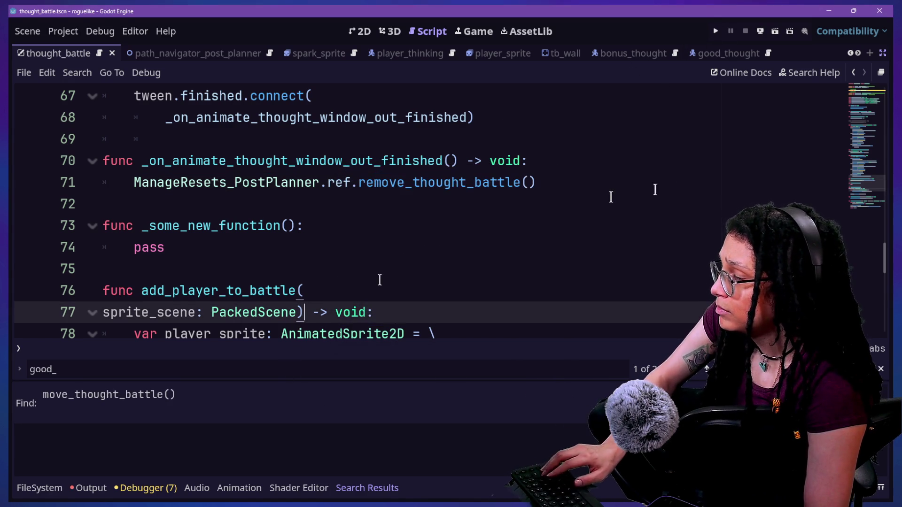
left_click(853, 73)
left_click(852, 75)
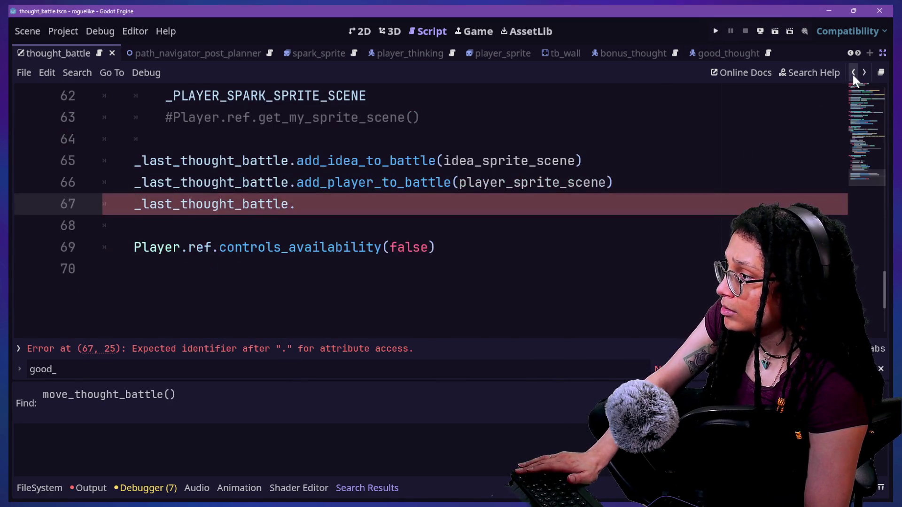
Test member autocomplete on line 67, remove the trailing dot, and return to the new function
type(".")
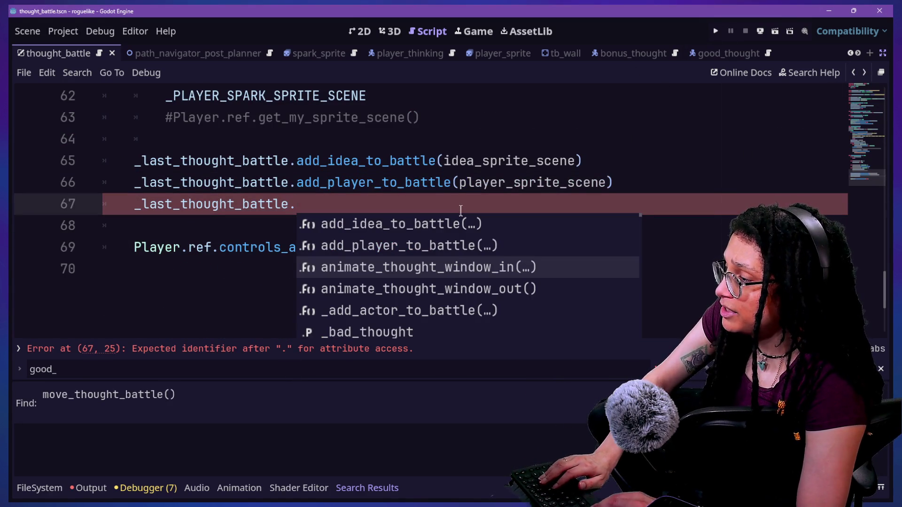
type("_so")
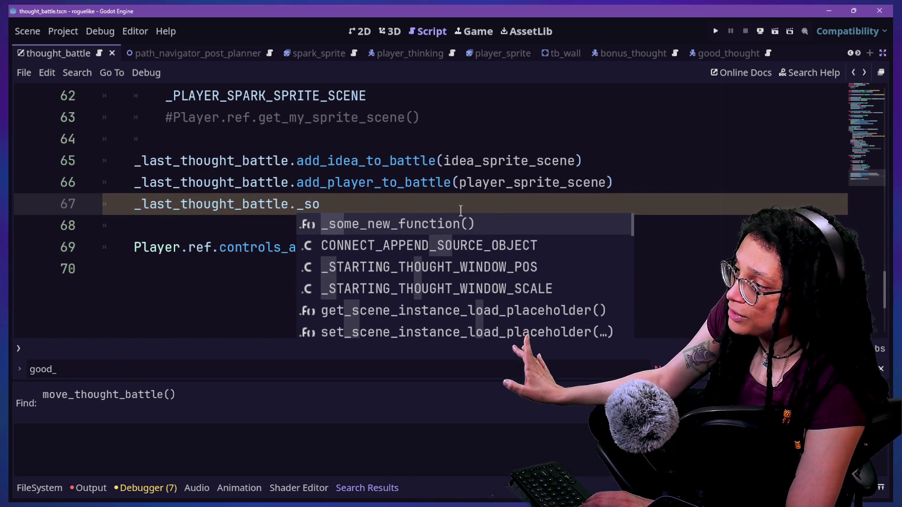
key("BackSpace")
key("BackSpace")
key("BackSpace")
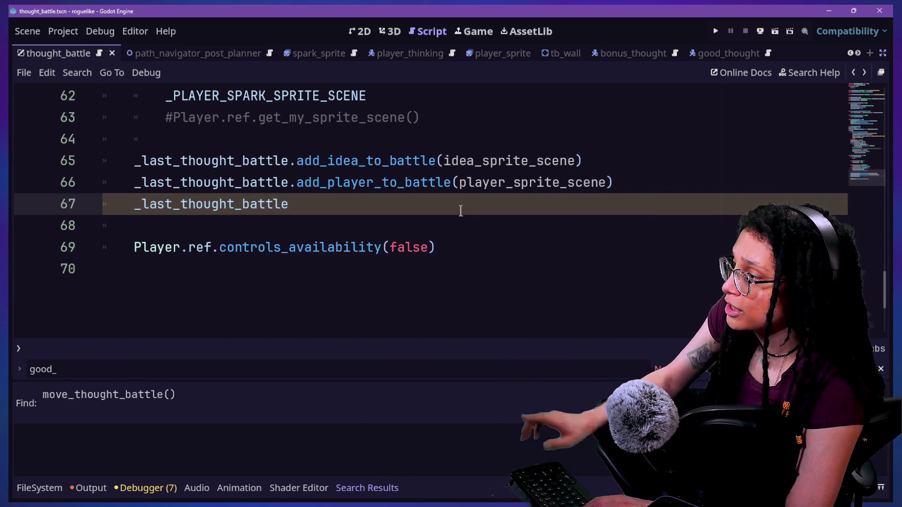
type(".")
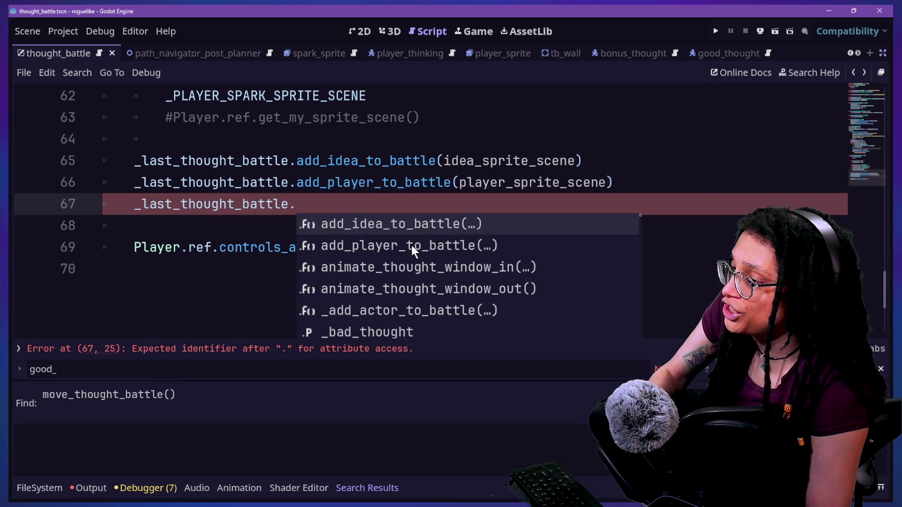
left_click(347, 202)
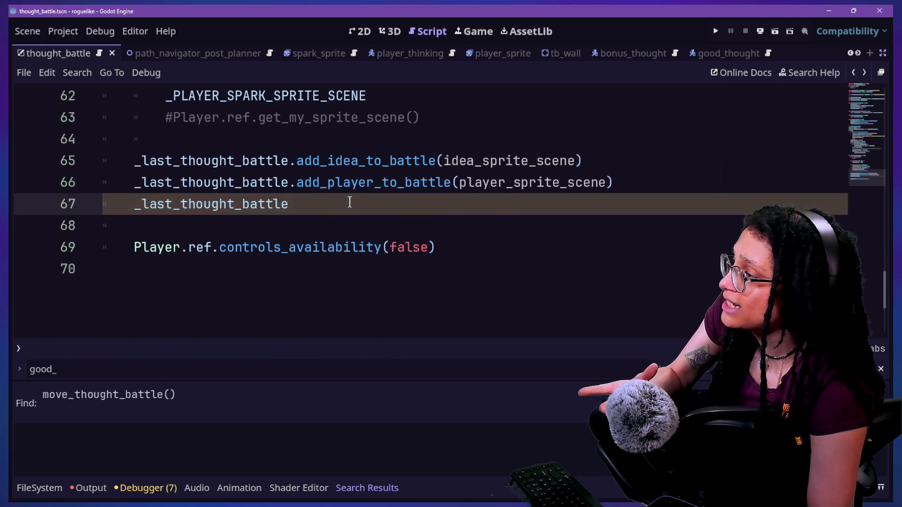
scroll(349, 202, "up", 10)
scroll(349, 202, "down", 10)
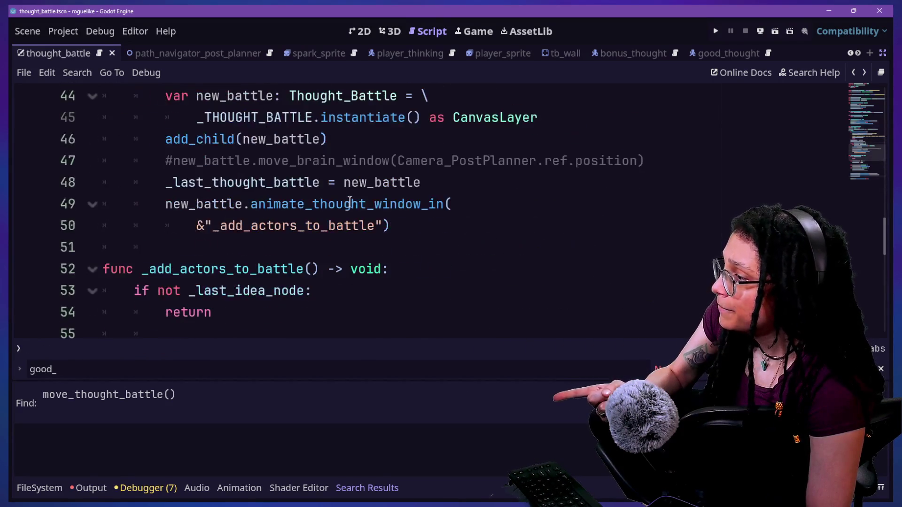
type("/")
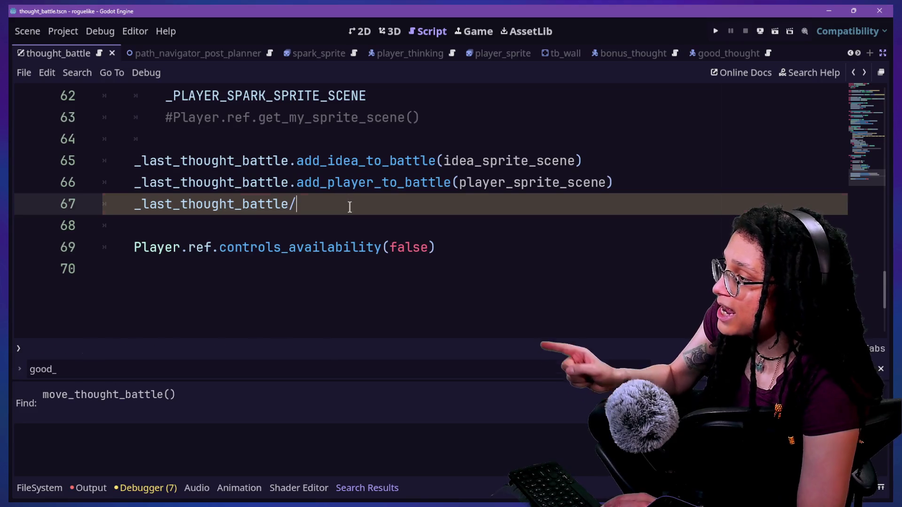
key("BackSpace")
type(".")
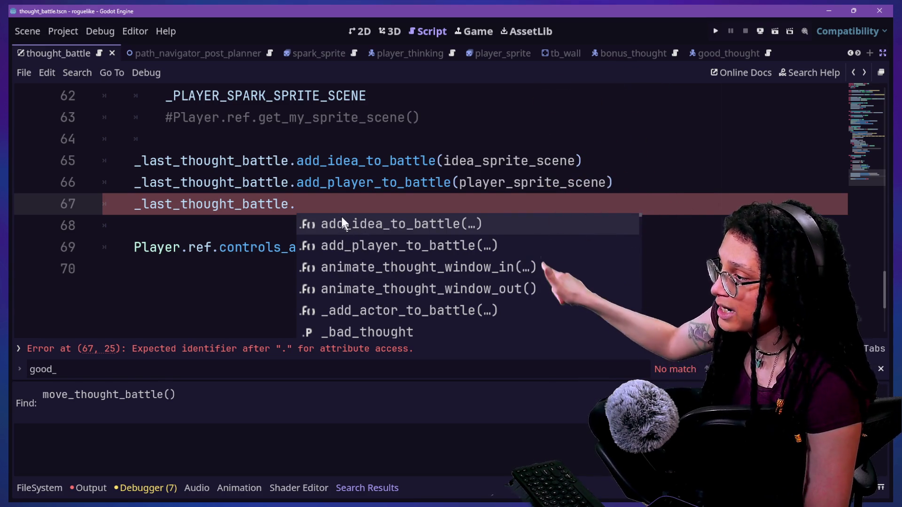
key("BackSpace")
left_click(331, 202, "ctrl")
left_click(331, 203, "ctrl")
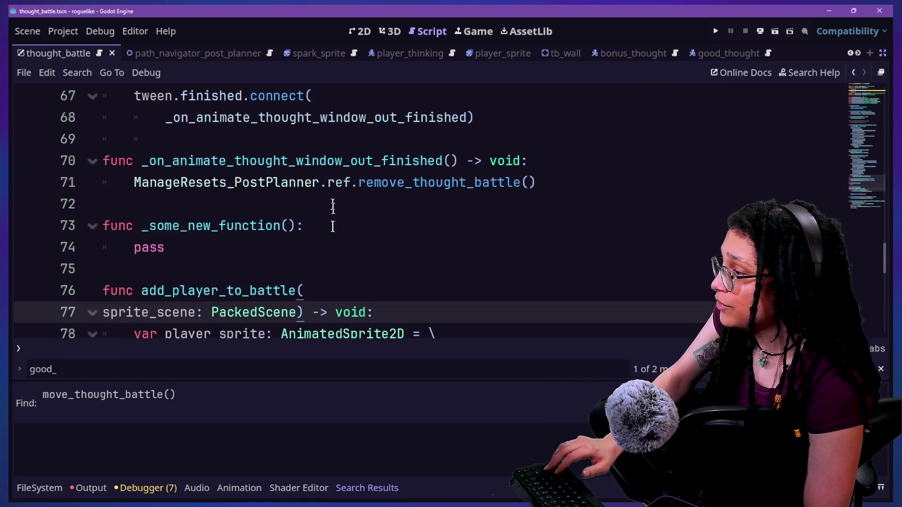
Drop the leading underscore so the stub is named some_new_function, and save
left_click(143, 226)
key("ctrl+s")
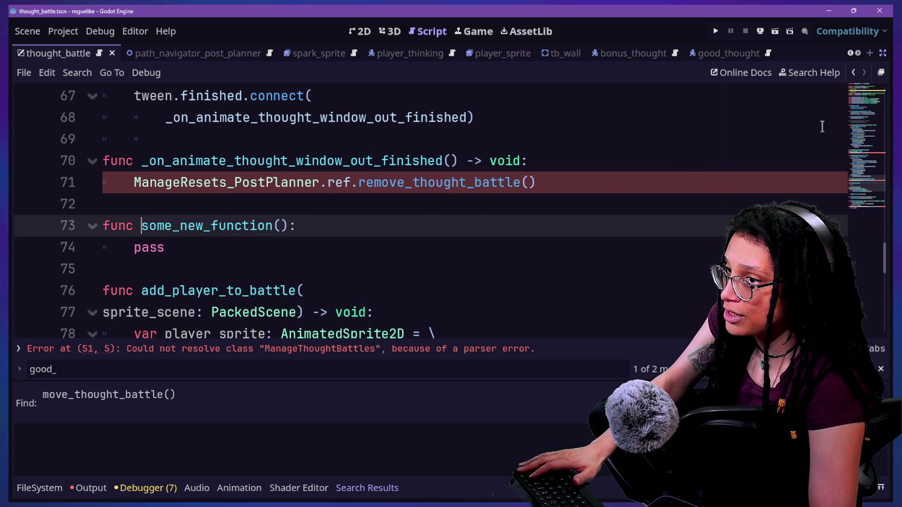
left_click(855, 73)
left_click(854, 73)
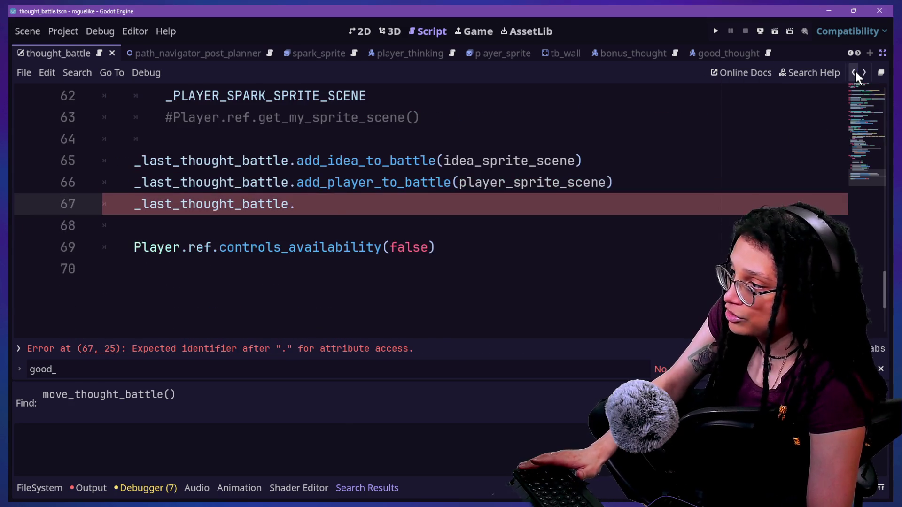
Complete line 67 as _last_thought_battle.some_new_function() using autocomplete
key("ctrl+space")
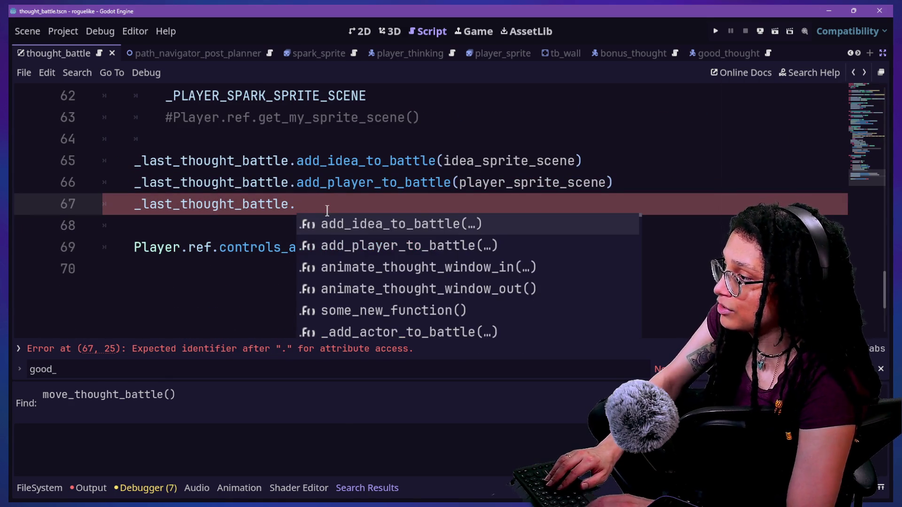
left_click(354, 309)
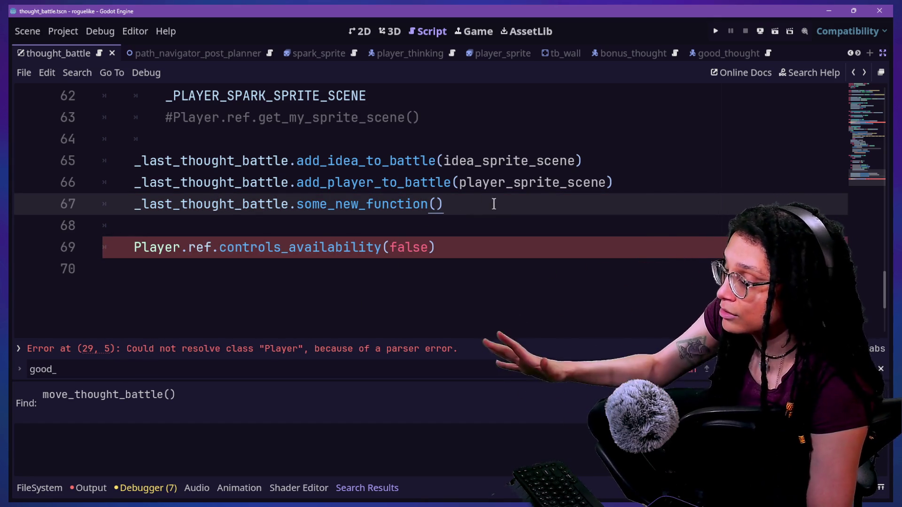
left_click_drag(493, 203, 706, 185)
left_click(647, 202)
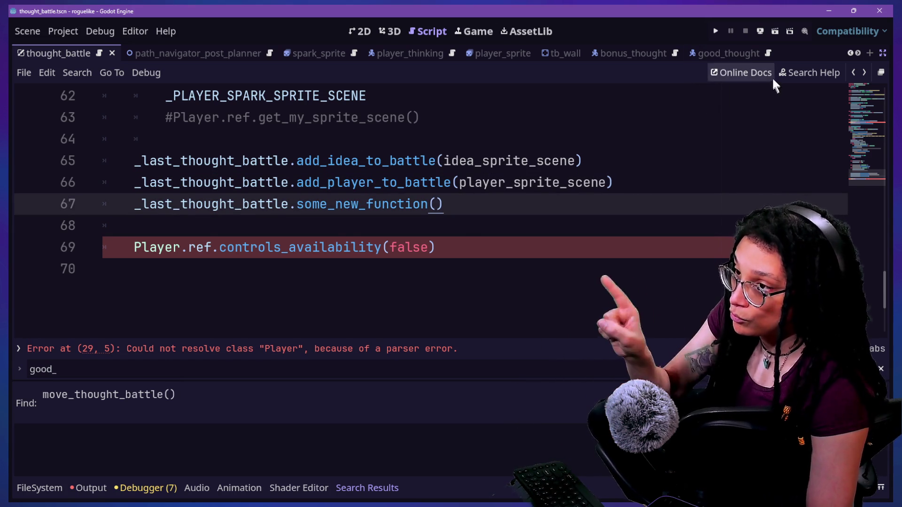
left_click(792, 70)
Search help for 'thought_battle', open the Thought_Battle class page, and hide the bottom panel
type("thoug")
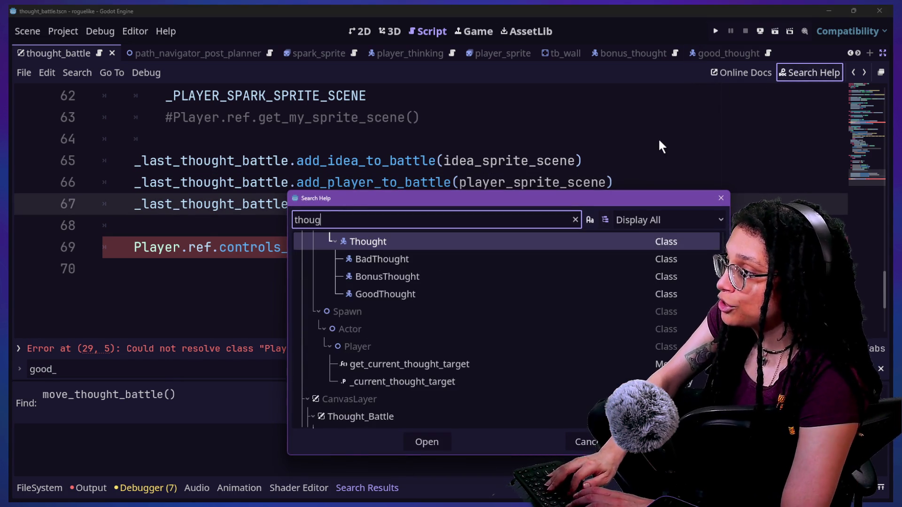
type("htbattle")
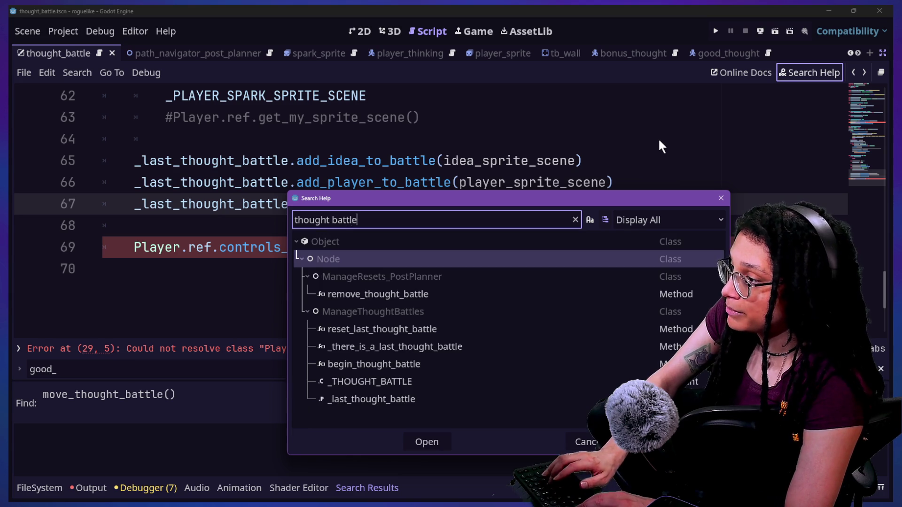
key("BackSpace")
key("BackSpace")
key("BackSpace")
key("BackSpace")
key("BackSpace")
type("batt")
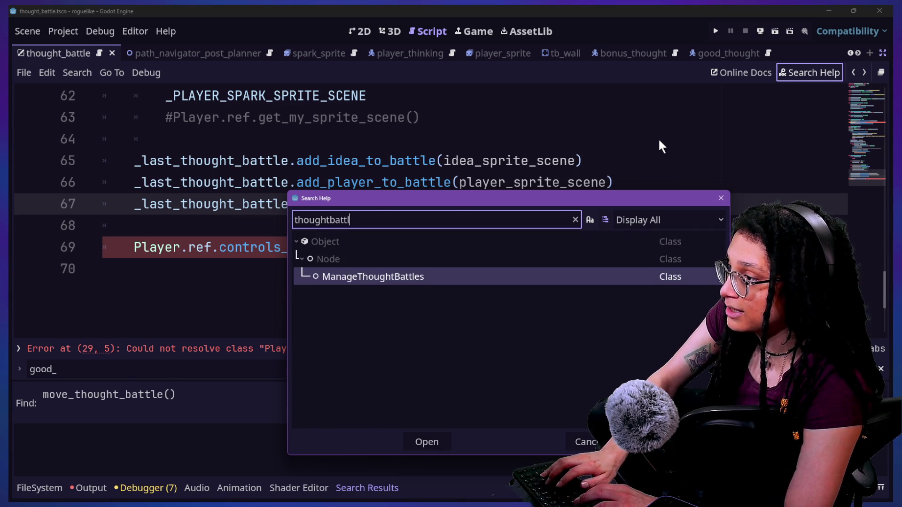
key("BackSpace")
key("BackSpace")
key("BackSpace")
type("_battle")
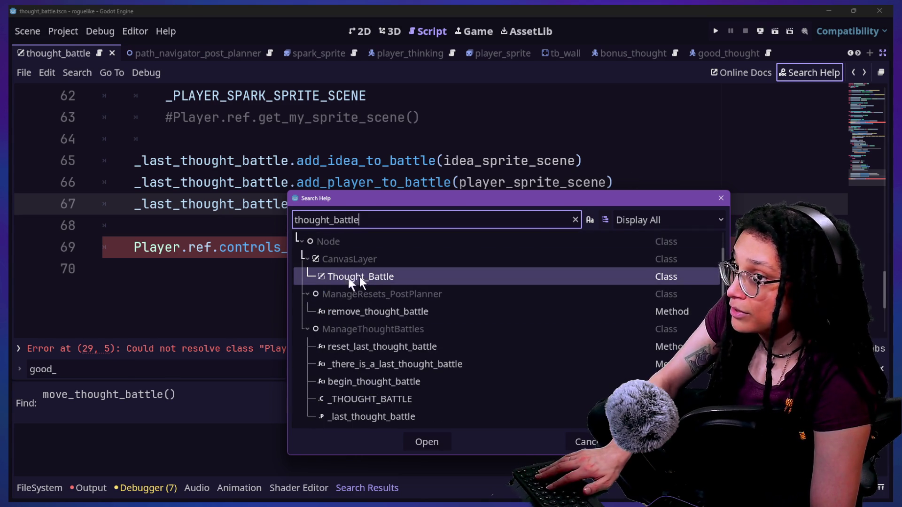
double_click(354, 278)
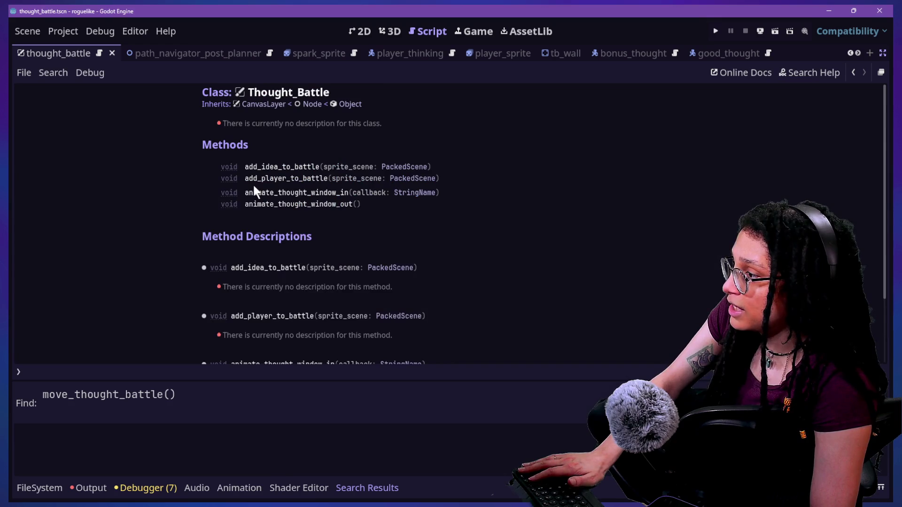
scroll(253, 187, "down", 3)
scroll(269, 191, "up", 3)
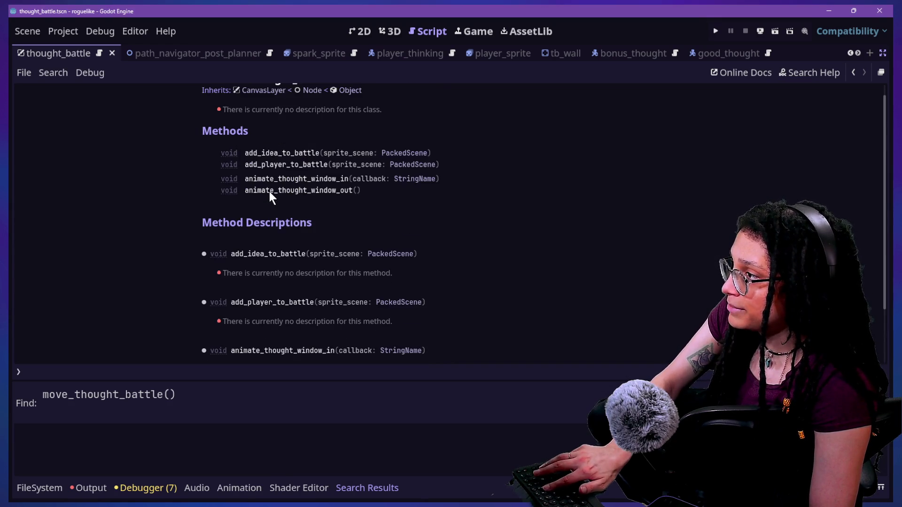
key("Escape")
key("ctrl+j")
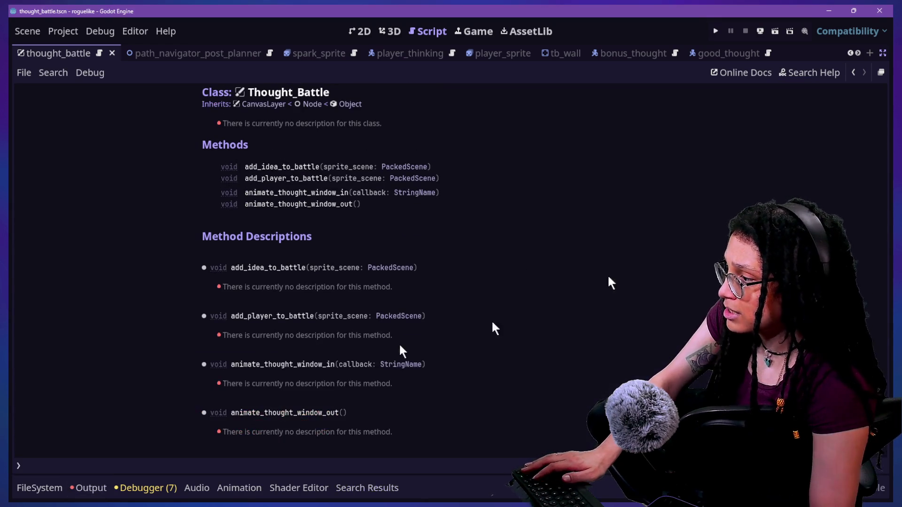
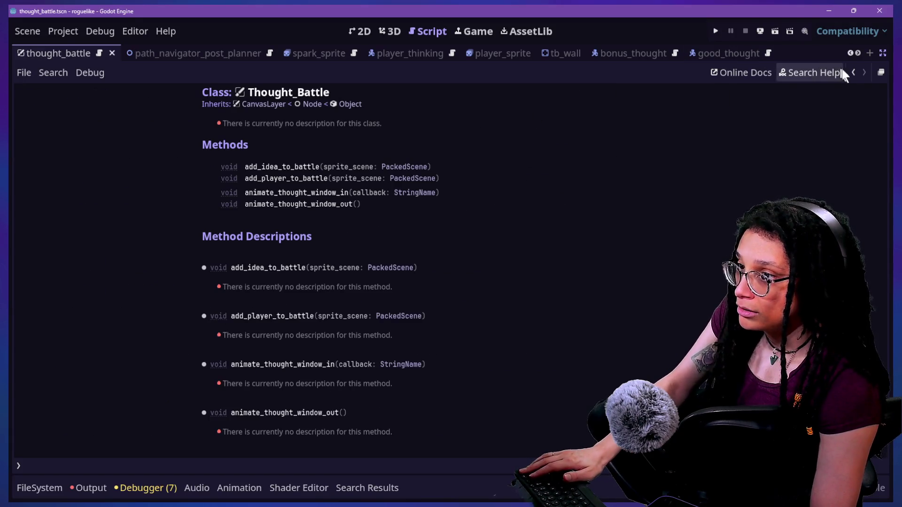
Leave the class docs, delete the unfinished _last_thought_battle line 67, and save the script
left_click(852, 72)
left_click(477, 211)
key("ctrl+BackSpace")
key("ctrl+BackSpace")
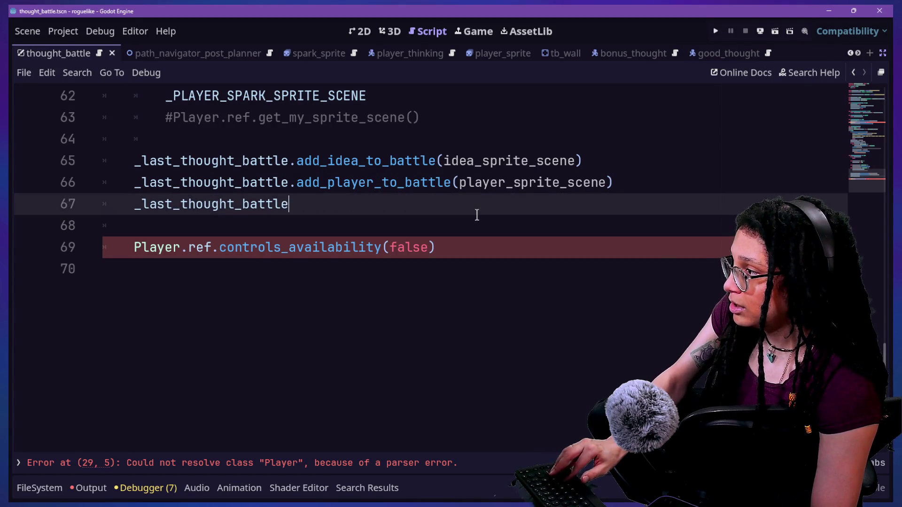
key("BackSpace")
key("shift+Home")
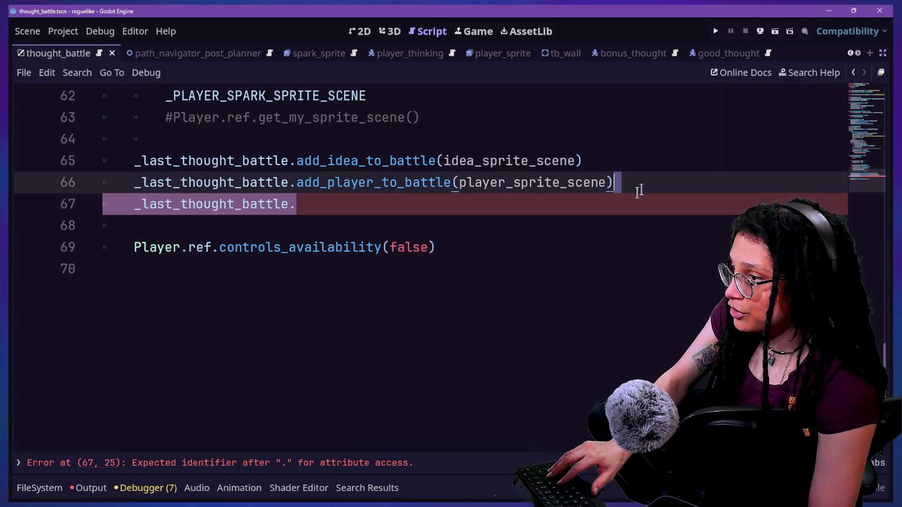
key("BackSpace")
key("BackSpace")
key("ctrl+s")
Select the idea_sprite_scene argument of the add_idea_to_battle call on line 65
scroll(352, 190, "up", 1)
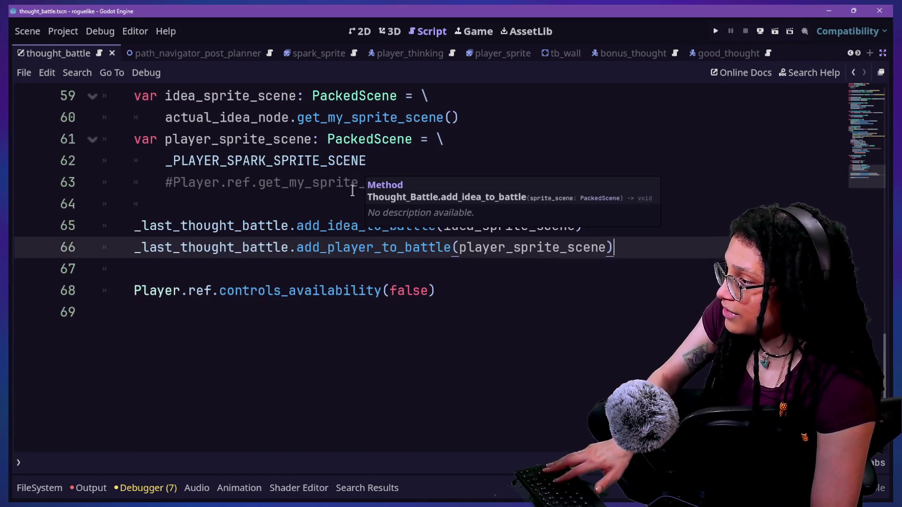
scroll(294, 240, "up", 1)
left_click(298, 236)
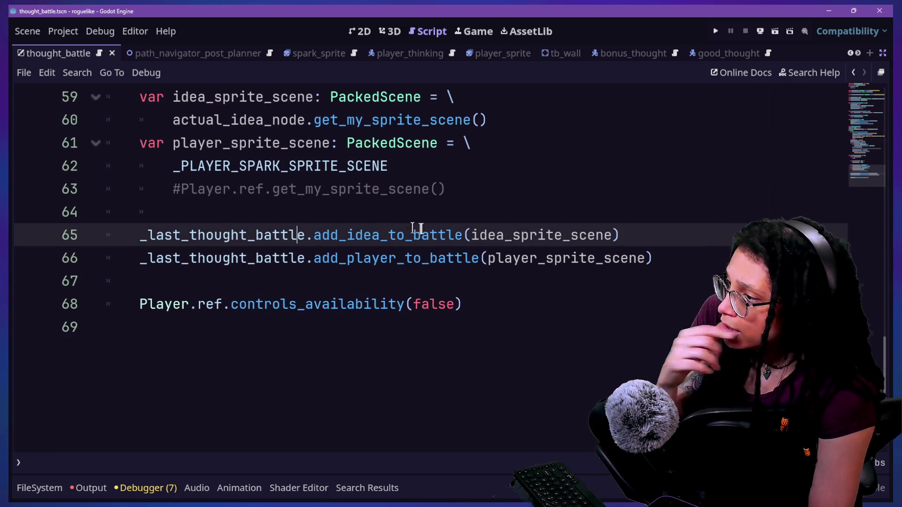
left_click_drag(472, 233, 596, 235)
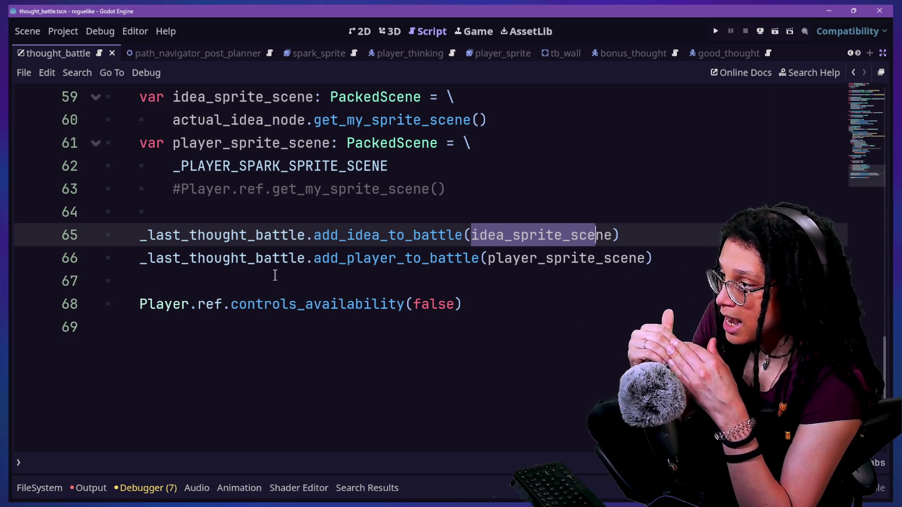
left_click(706, 166)
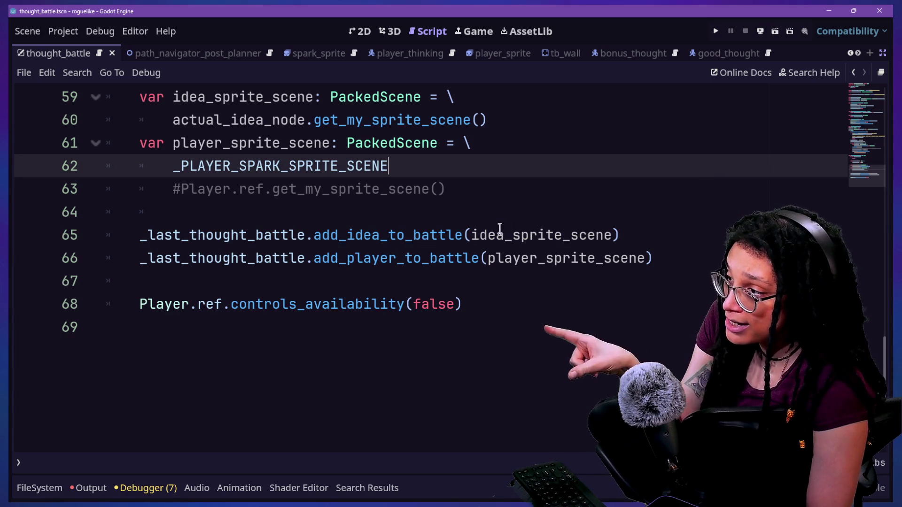
mouse_move(471, 235)
left_mouse_down()
mouse_move(626, 233)
mouse_move(614, 228)
left_mouse_up()
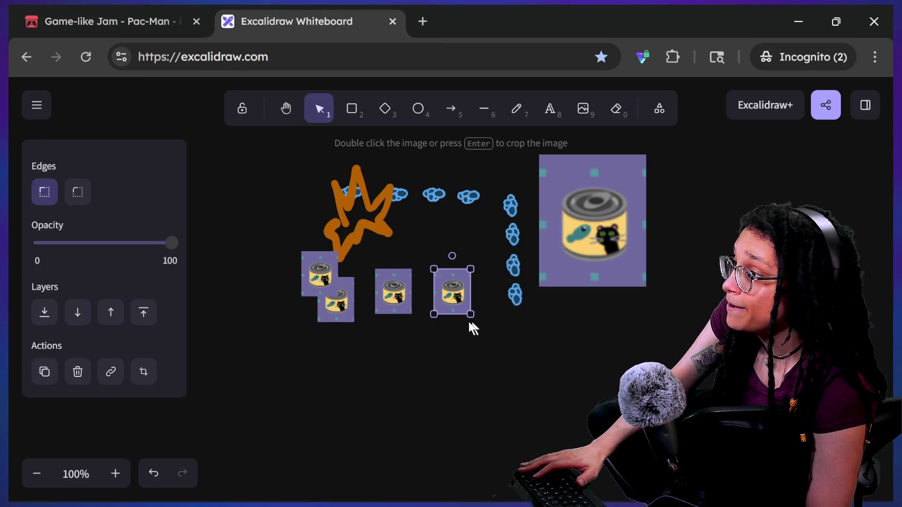
Drag the first, third and fourth small cat-cans left and down, and nudge the large can up
left_click(387, 209)
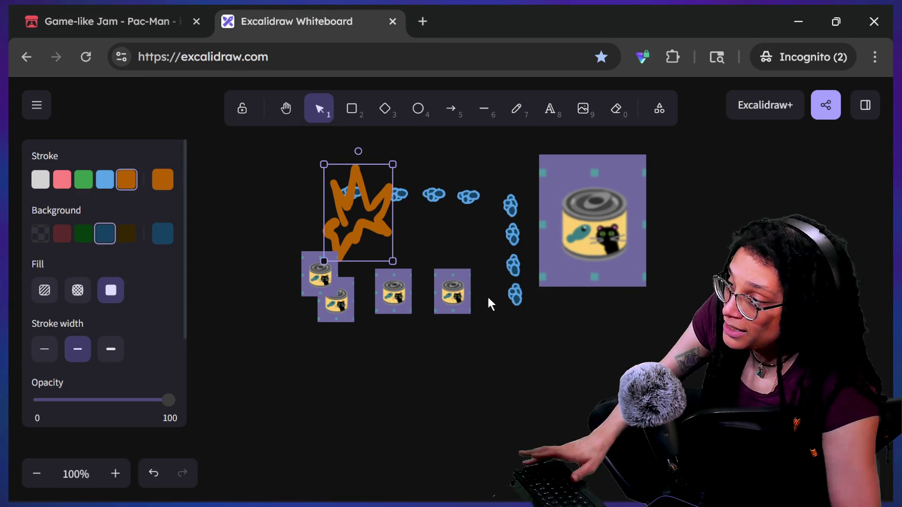
left_click(272, 260)
mouse_move(323, 283)
left_mouse_down()
mouse_move(293, 282)
mouse_move(298, 288)
left_mouse_up()
mouse_move(374, 295)
left_mouse_down()
mouse_move(378, 319)
mouse_move(365, 312)
left_mouse_up()
left_click_drag(582, 244, 581, 241)
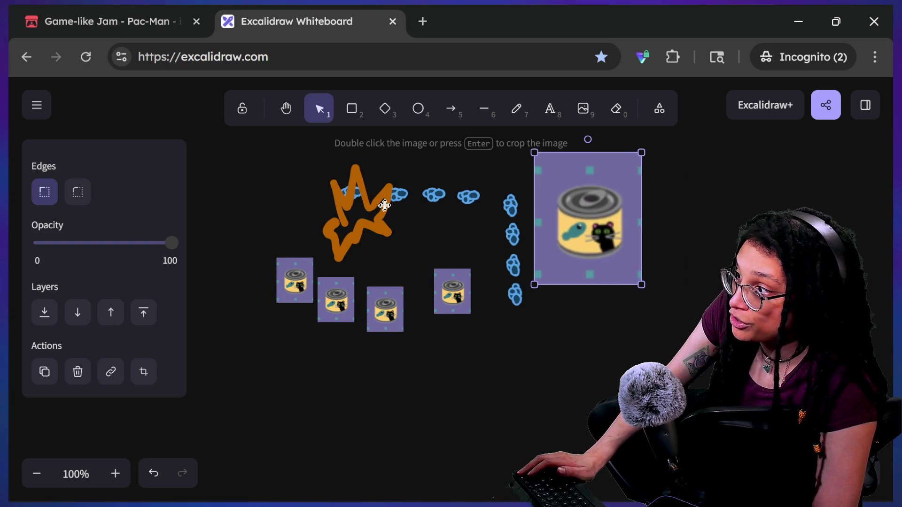
left_click_drag(455, 307, 438, 322)
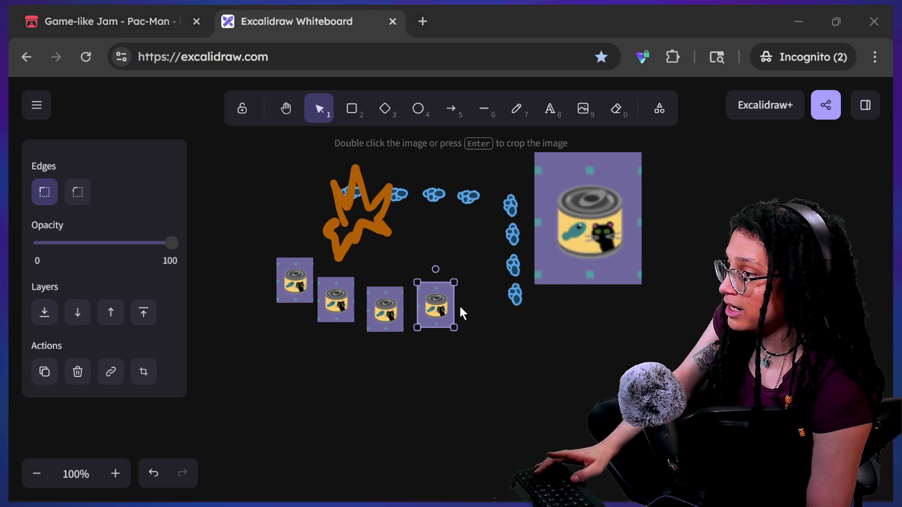
key("alt+Tab")
Append 's' so line 65 calls add_ideas_to_battle, then check where _last_thought_battle is declared
left_click(446, 247)
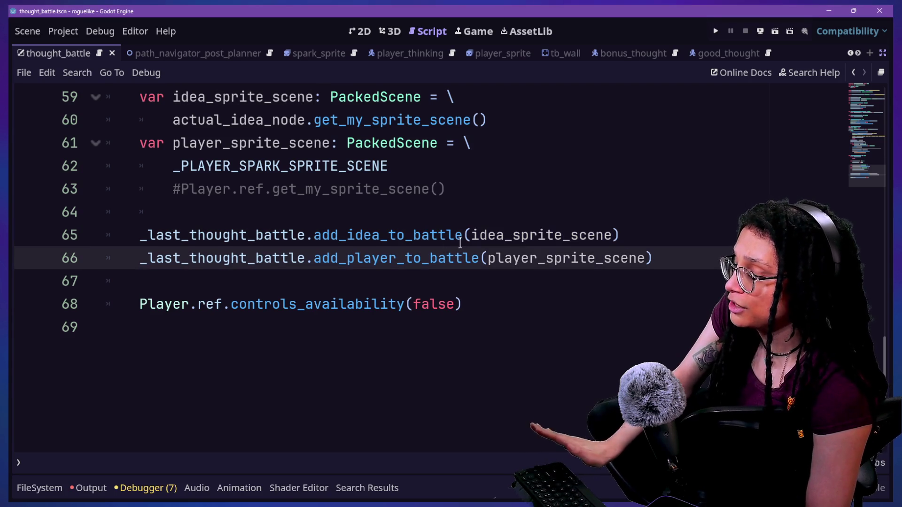
mouse_move(459, 243)
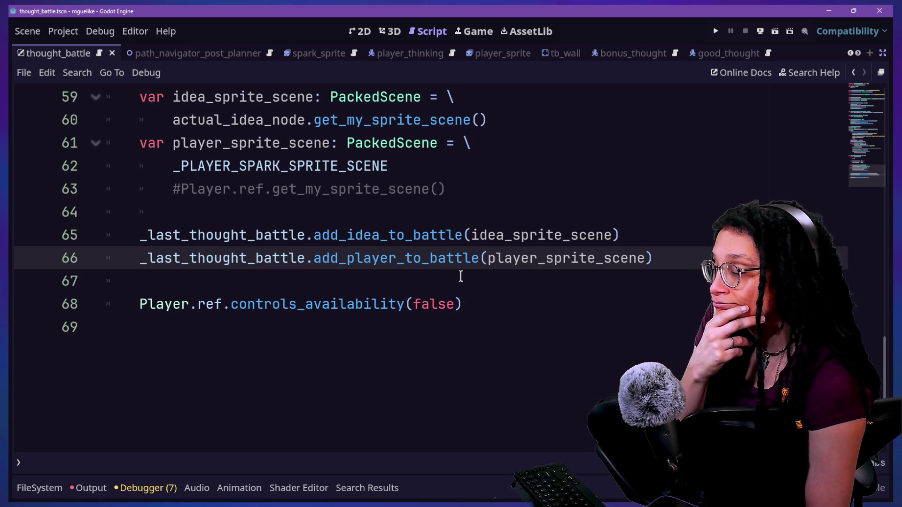
left_click(425, 258)
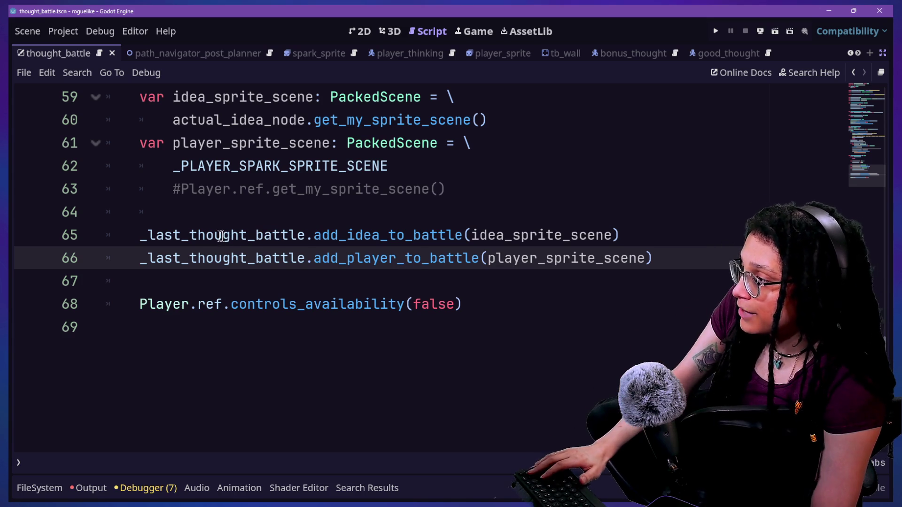
left_click_drag(314, 235, 463, 234)
left_click(463, 235)
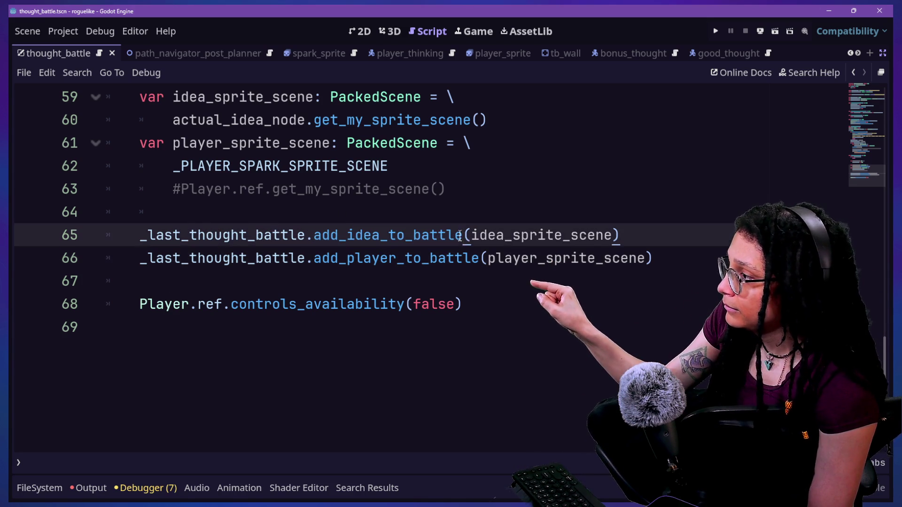
scroll(400, 282, "up", 1)
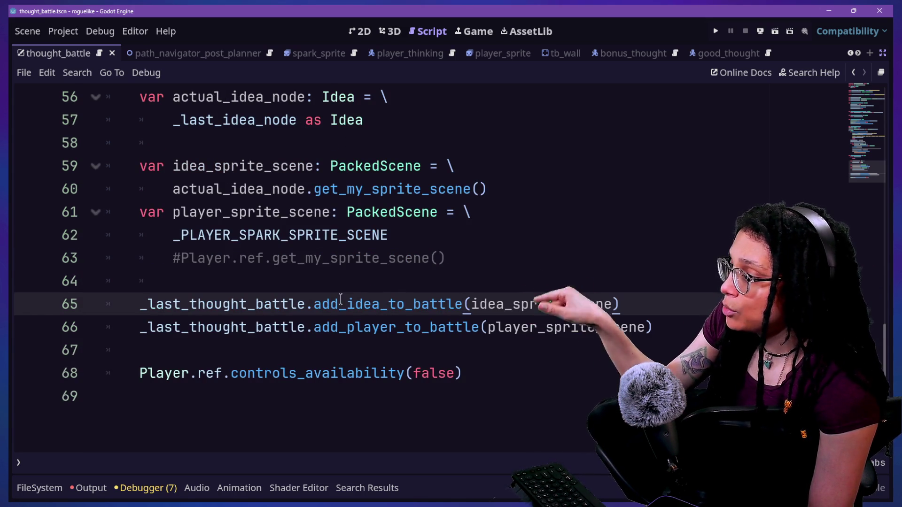
left_click_drag(314, 304, 451, 306)
left_click(458, 303)
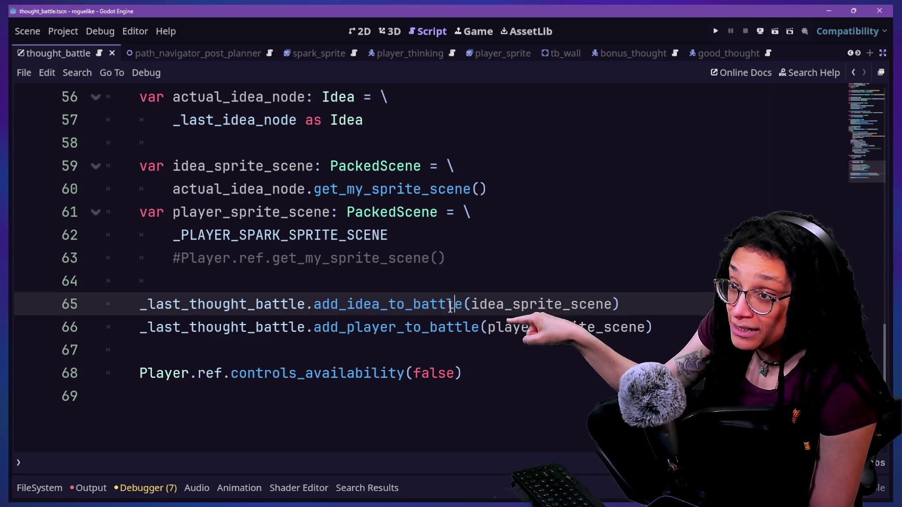
left_click_drag(322, 304, 438, 304)
left_click(380, 304)
type("s")
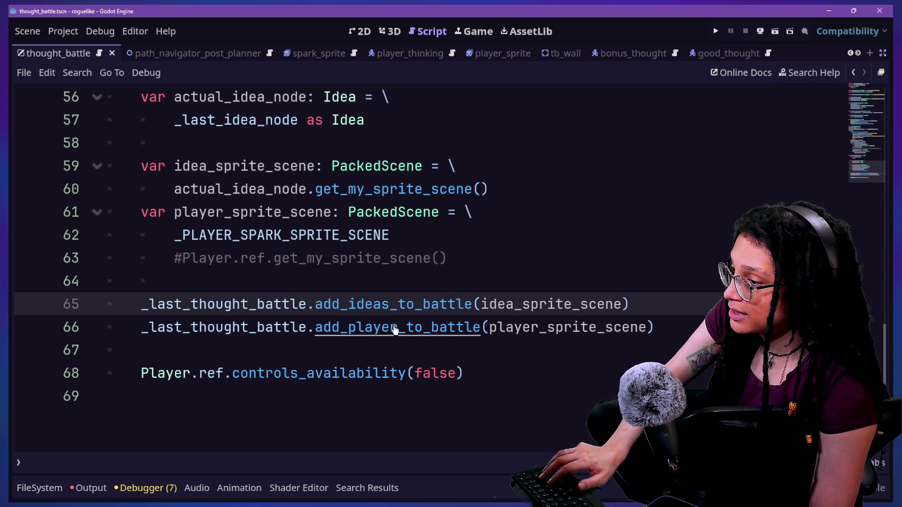
left_click(290, 307, "ctrl")
left_click(853, 73)
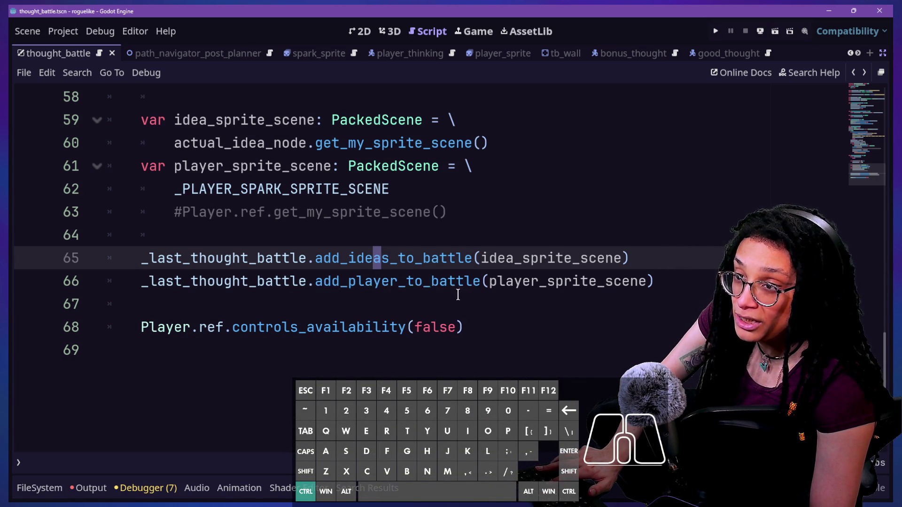
left_click(458, 294, "ctrl")
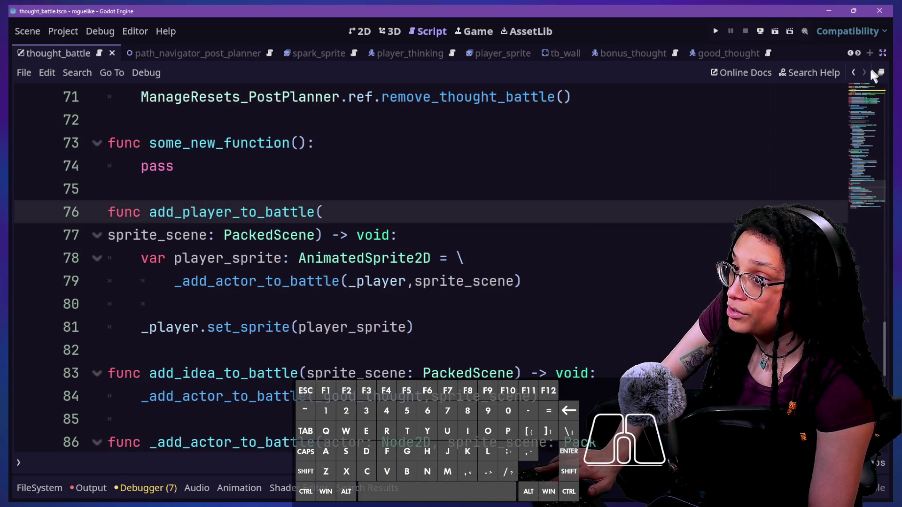
left_click(852, 75)
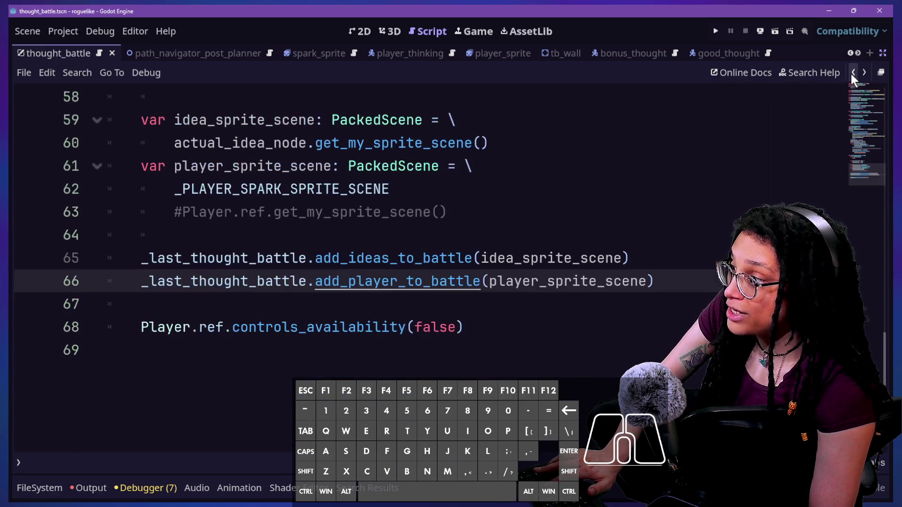
triple_click(368, 257)
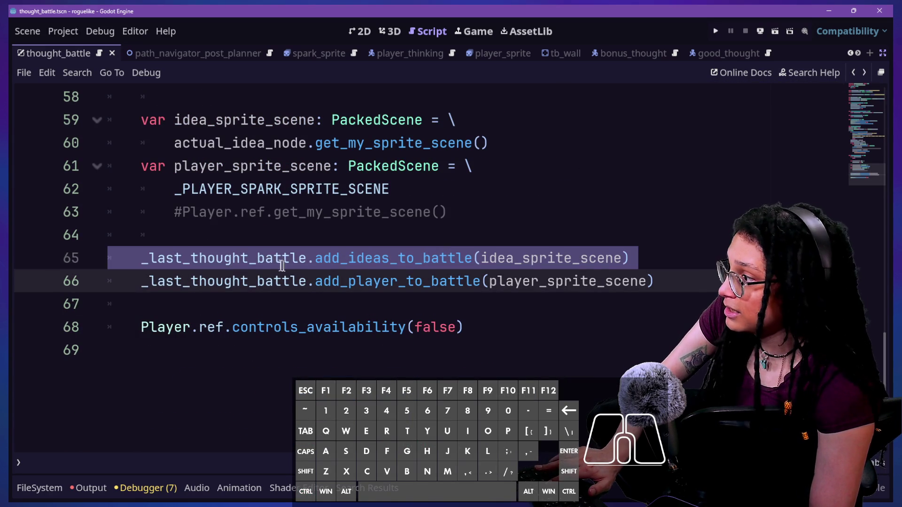
left_click(302, 267, "ctrl")
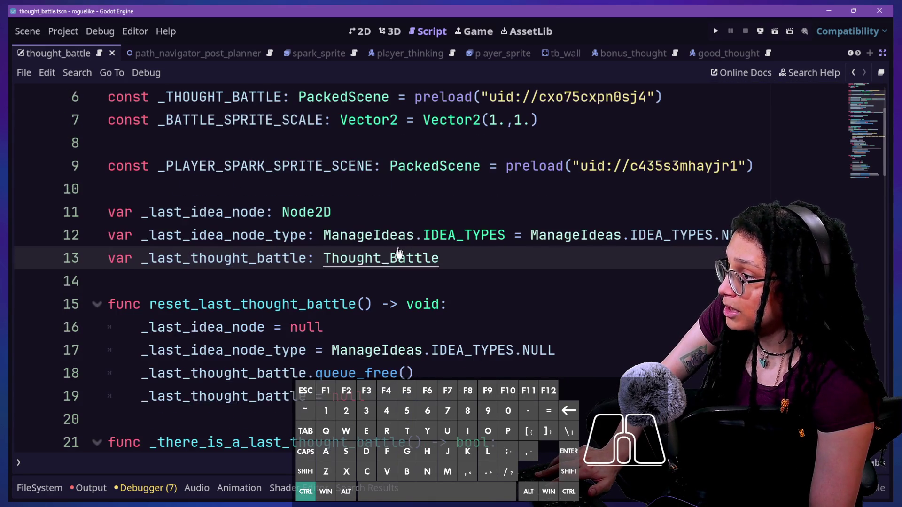
left_click(398, 256, "ctrl")
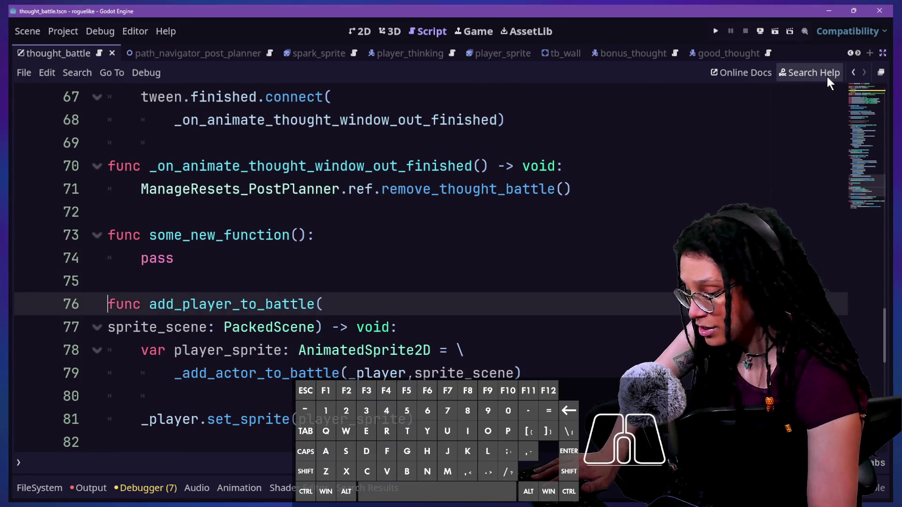
scroll(413, 305, "down", 6)
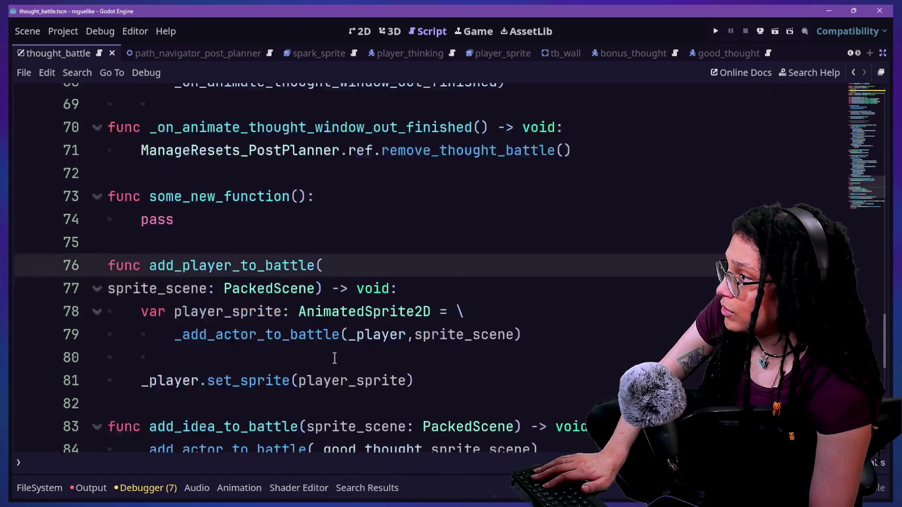
scroll(334, 358, "up", 4)
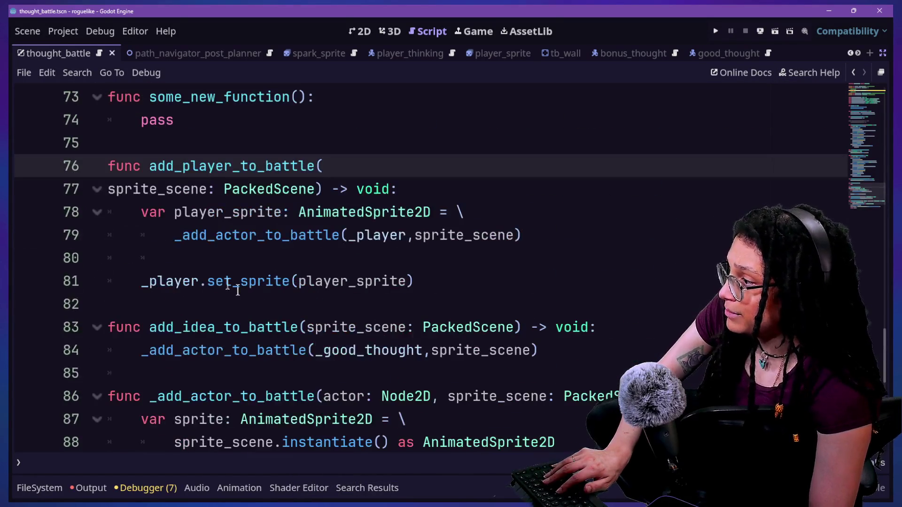
left_click(218, 324)
type("s")
left_click(287, 281)
scroll(284, 286, "down", 1)
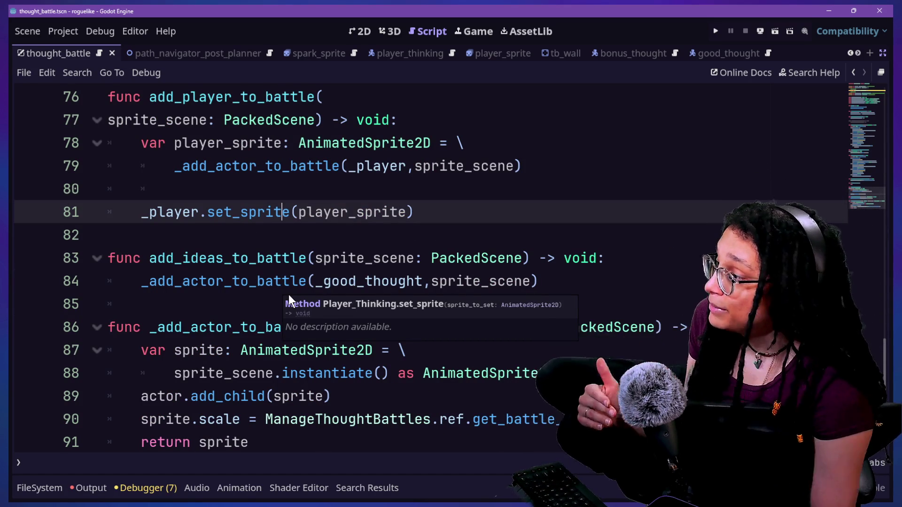
left_click(201, 279)
left_click_drag(108, 234, 292, 252)
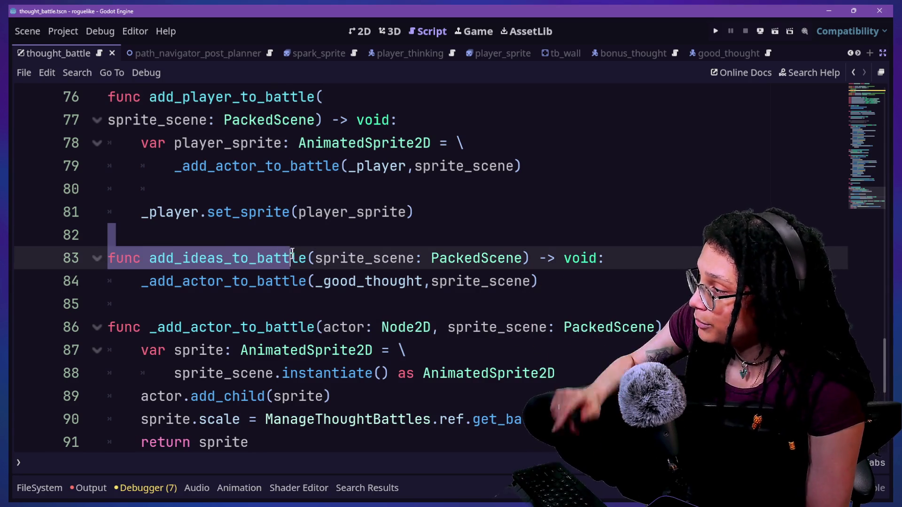
left_click(295, 255)
left_click_drag(149, 258, 300, 258)
left_click(298, 259)
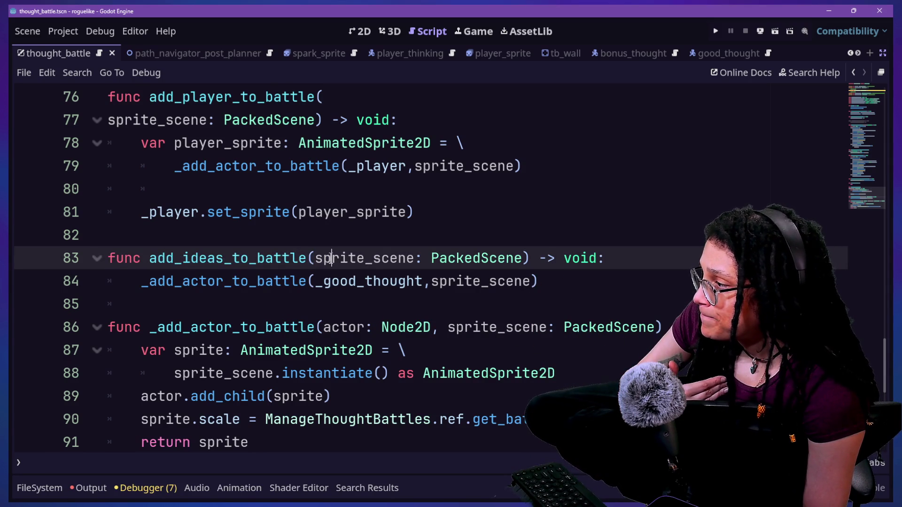
left_click_drag(338, 251, 427, 250)
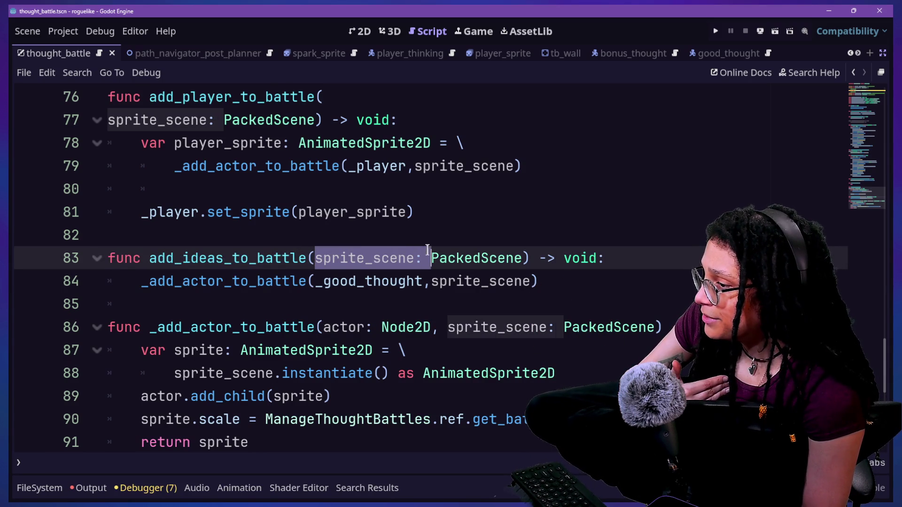
left_click(141, 280)
left_click_drag(141, 281, 424, 281)
left_click(263, 281)
left_click(424, 280)
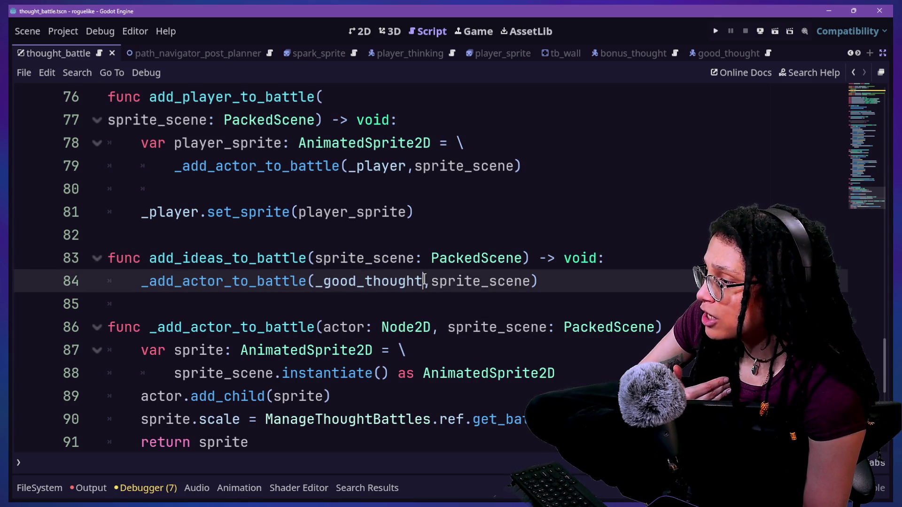
mouse_move(314, 282)
left_mouse_down()
mouse_move(387, 296)
mouse_move(430, 281)
left_mouse_up()
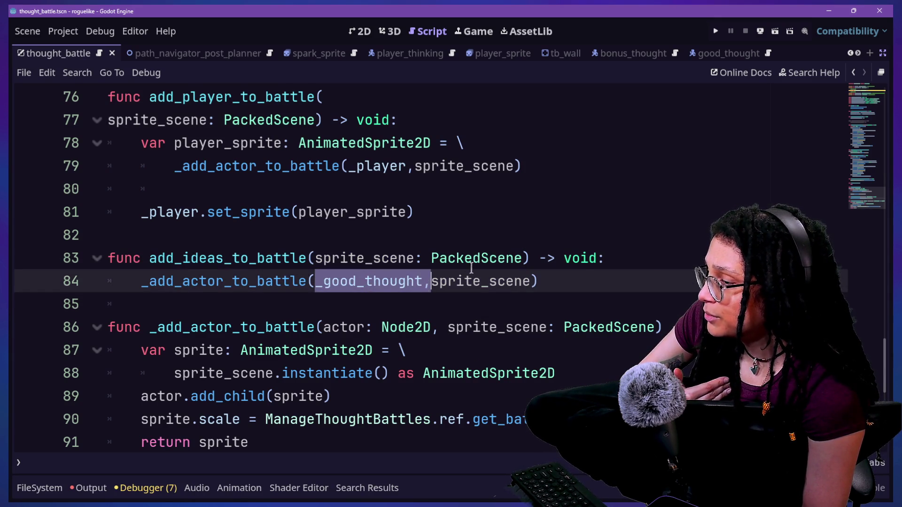
left_click(654, 258)
scroll(654, 258, "up", 15)
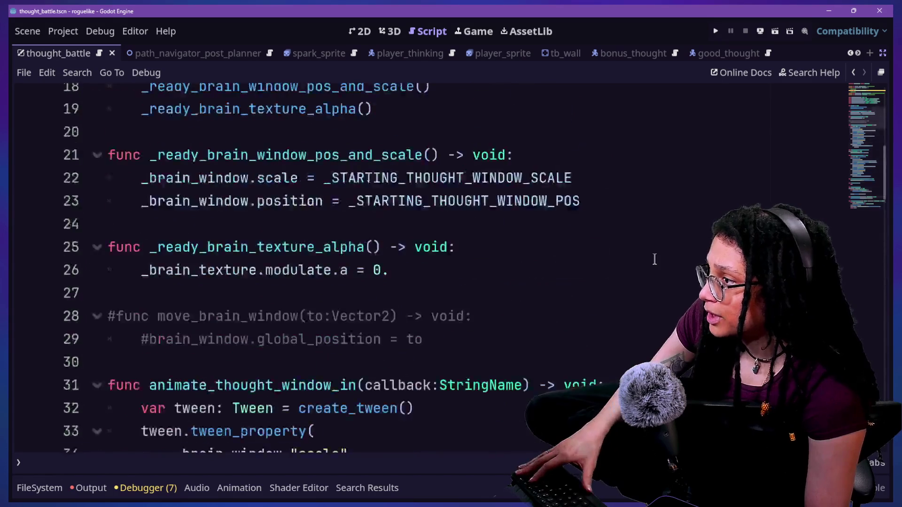
scroll(654, 259, "up", 5)
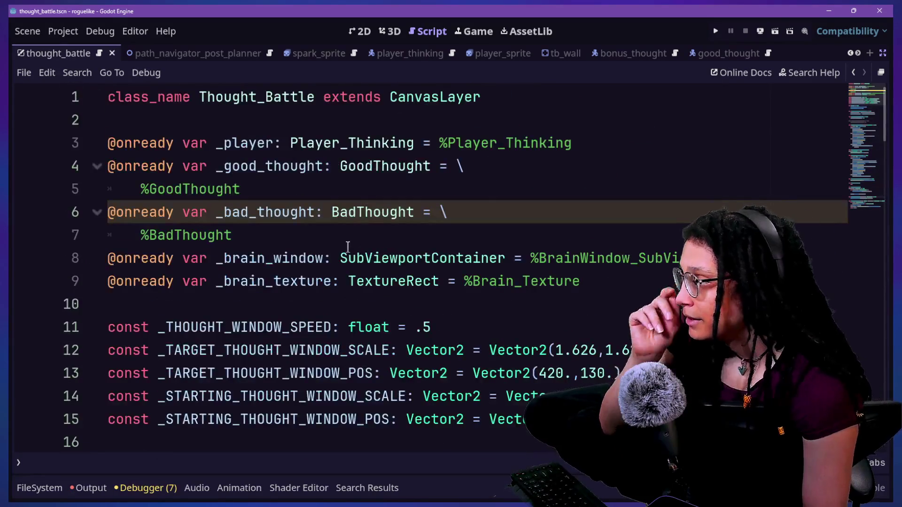
scroll(347, 246, "down", 20)
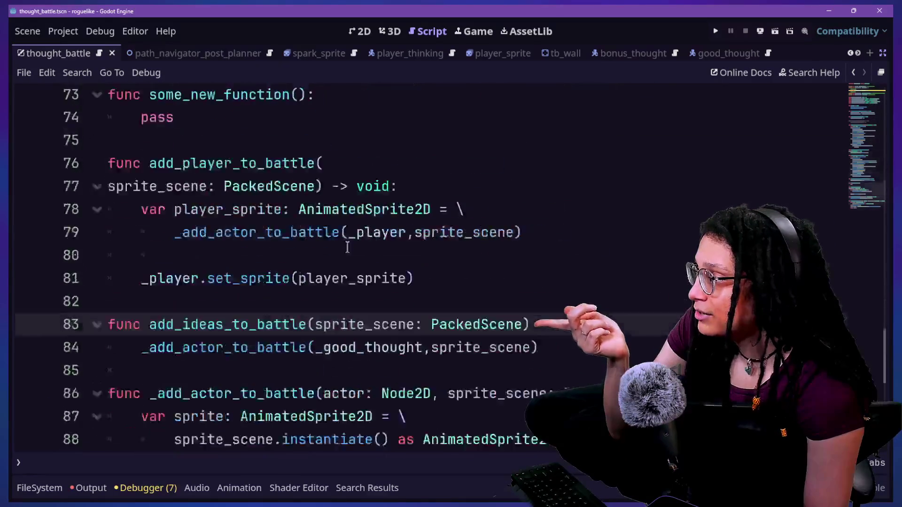
scroll(347, 246, "up", 1)
key("Return")
Declare var thoughts: Array[Thought] = [_good_thought,_bad_thought] in add_ideas_to_battle
type("var")
scroll(633, 325, "down", 1)
type("thoug")
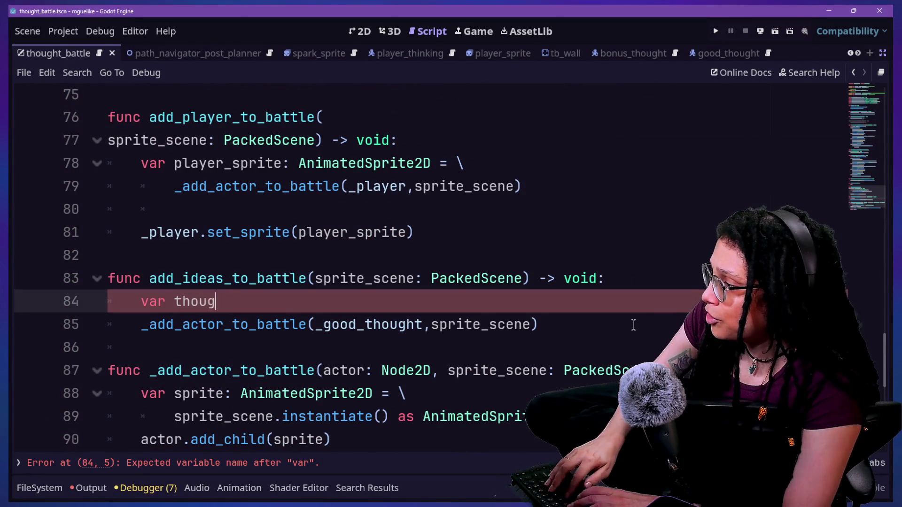
type("hts: Array[")
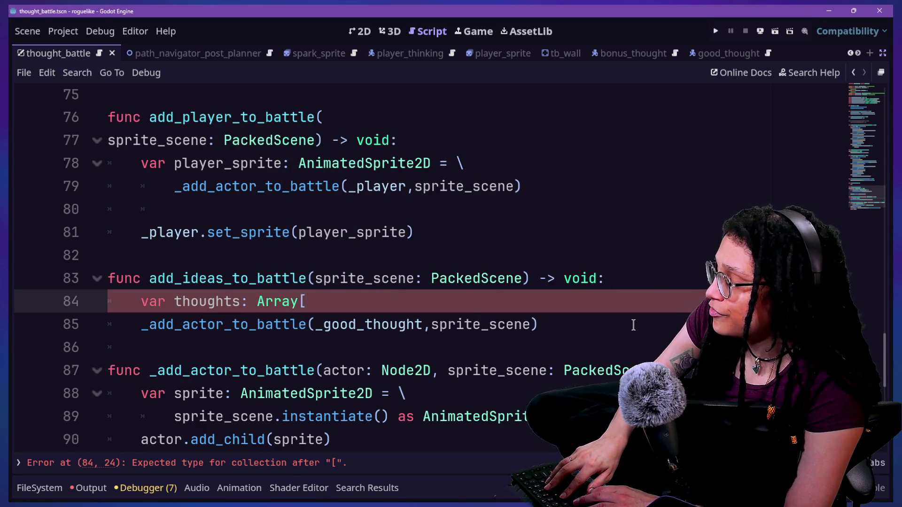
type("Thought")
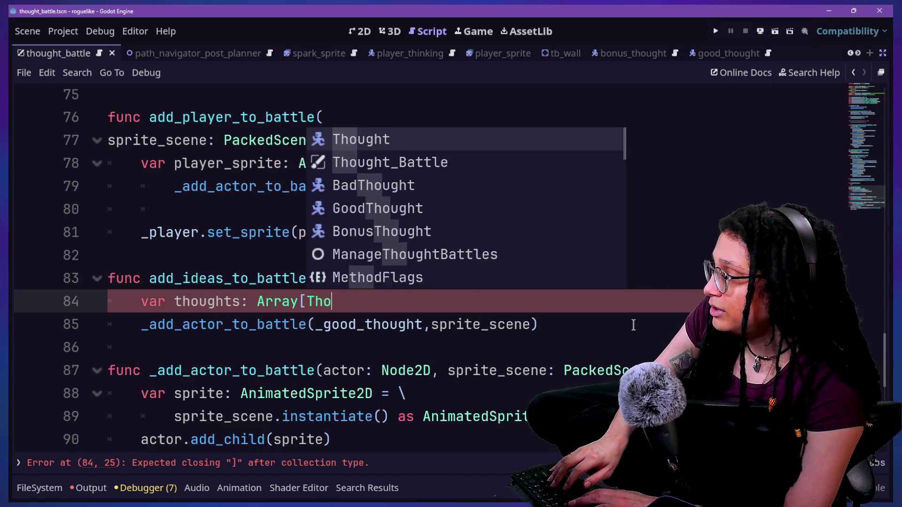
key("Escape")
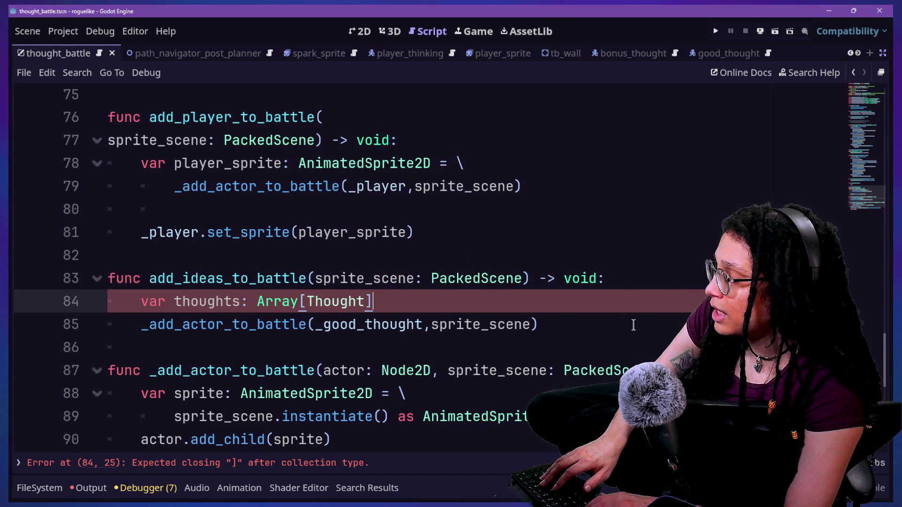
key("BackSpace")
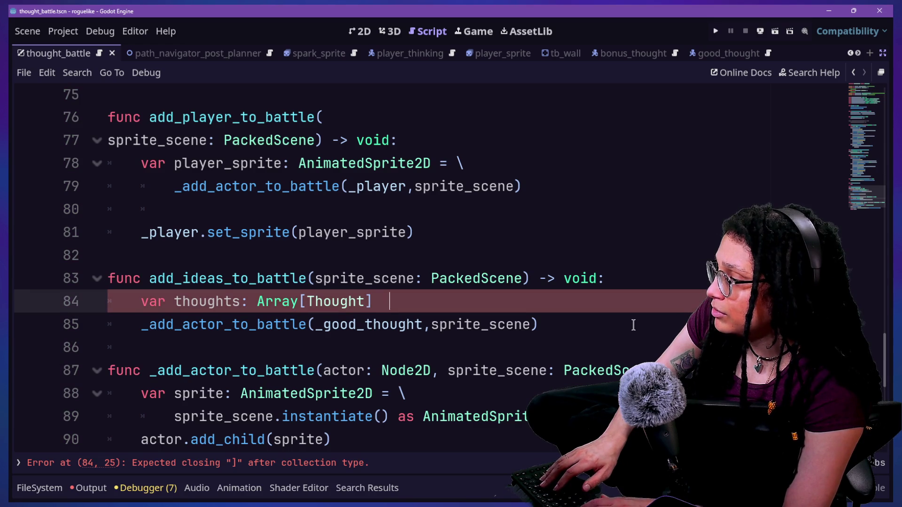
type("= [")
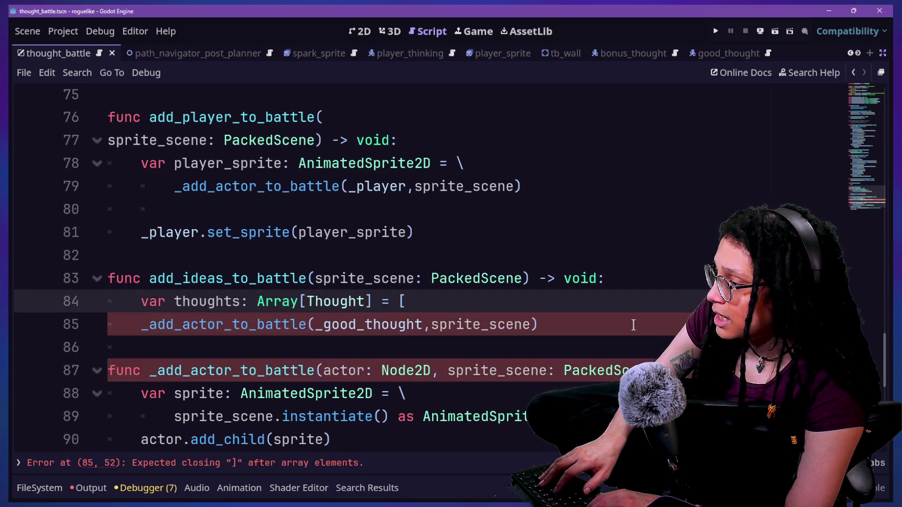
type("_go")
key("Return")
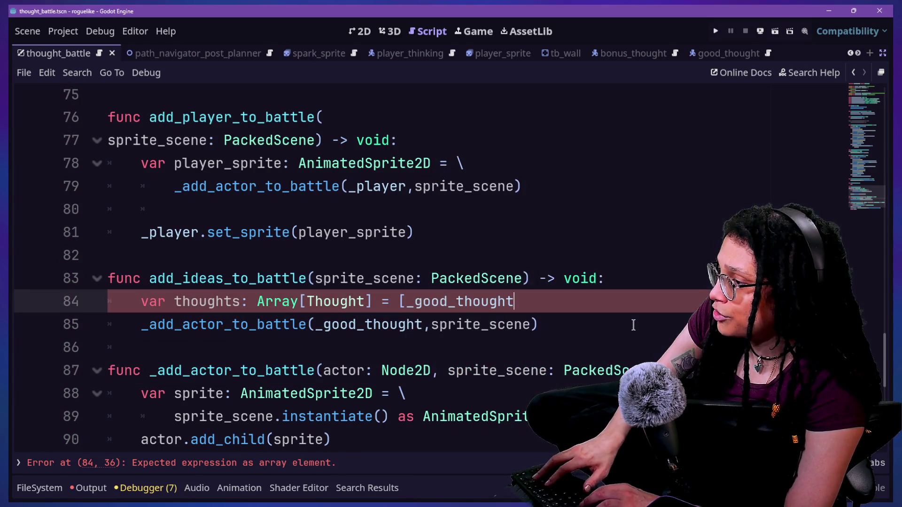
type(",_ba")
key("Return")
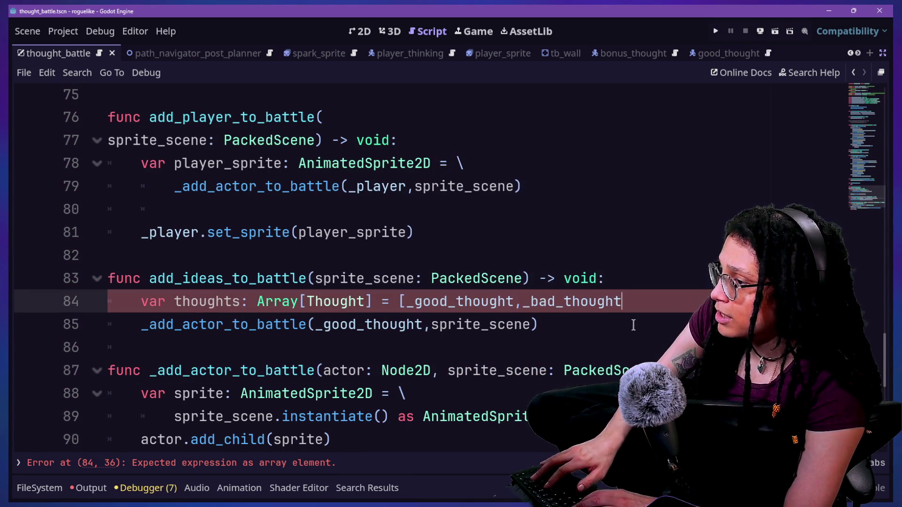
key("Down")
key("Down")
key("Down")
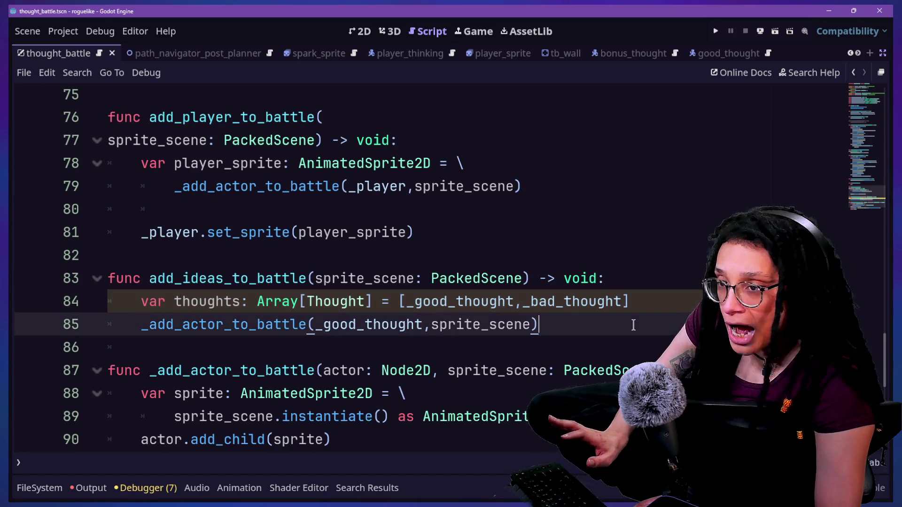
Review the function's lines, briefly deleting the thoughts array line and restoring it with undo
left_click(636, 303)
key("Down")
key("Down")
key("Down")
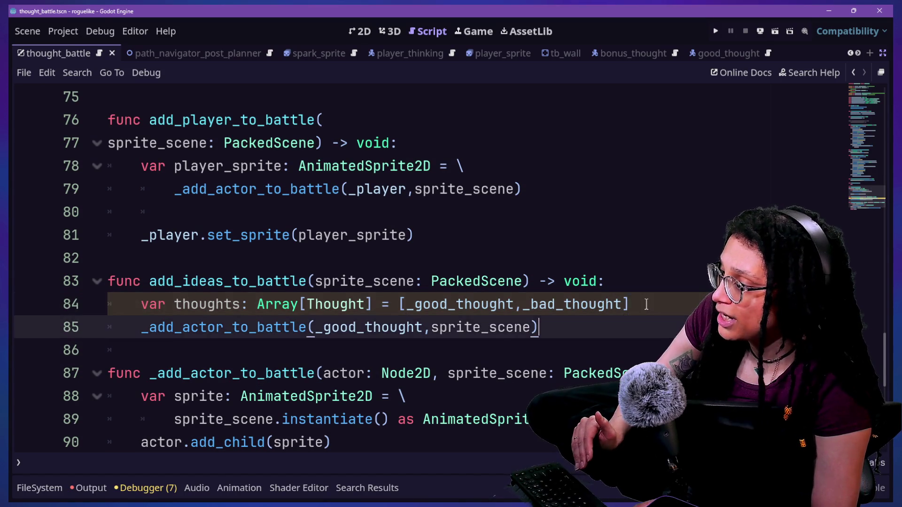
key("Up")
key("Up")
key("Down")
key("Down")
key("Down")
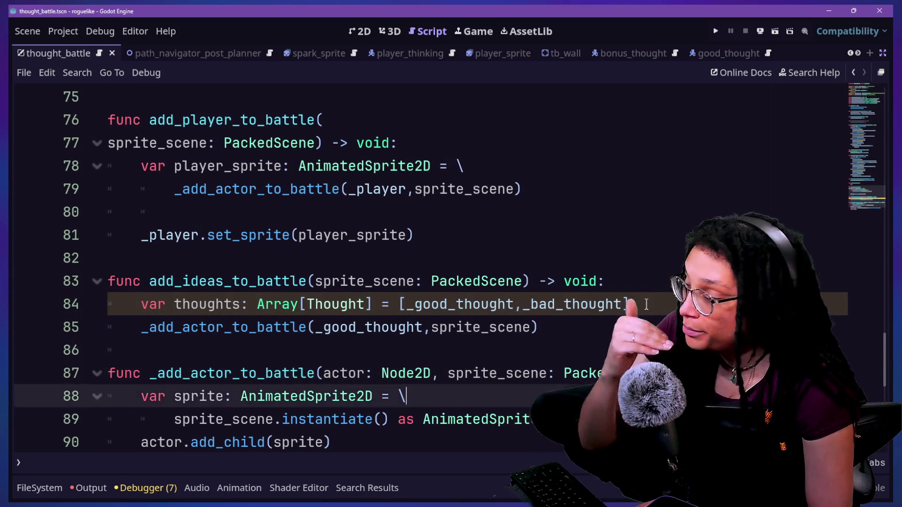
mouse_move(646, 304)
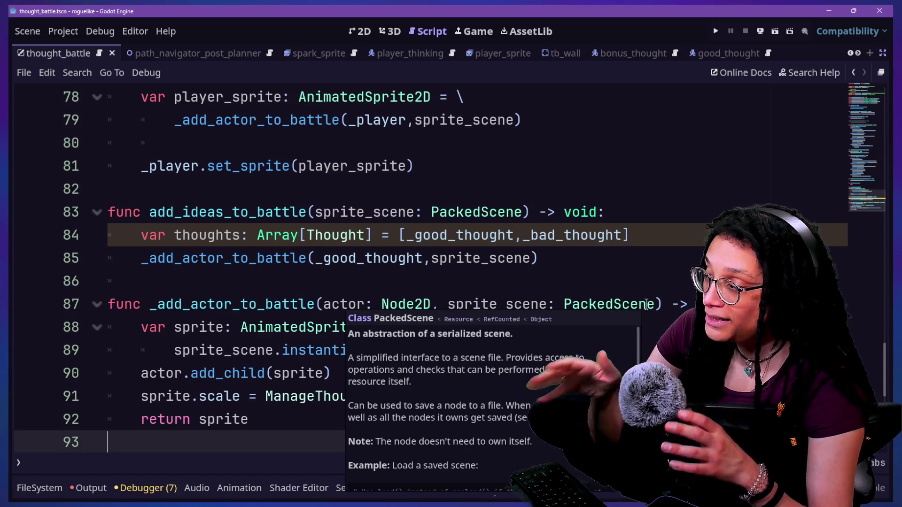
left_click(515, 279)
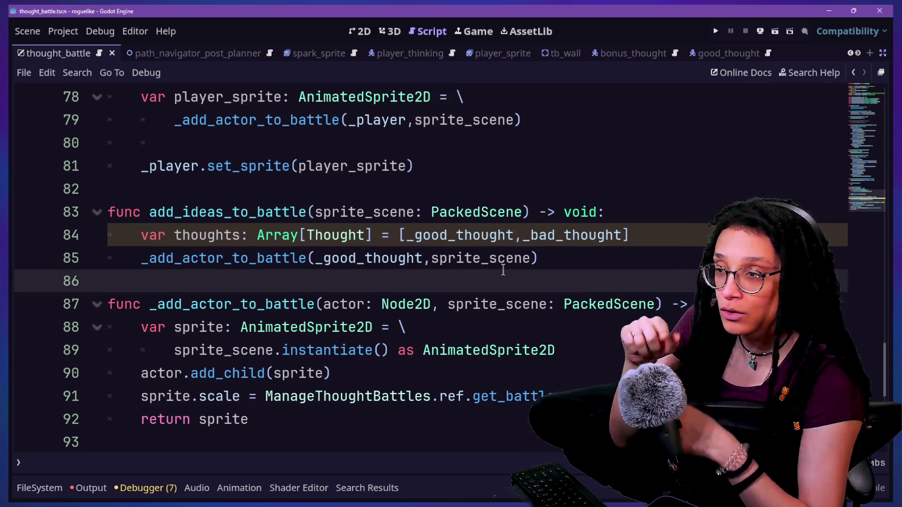
left_click_drag(682, 229, 680, 220)
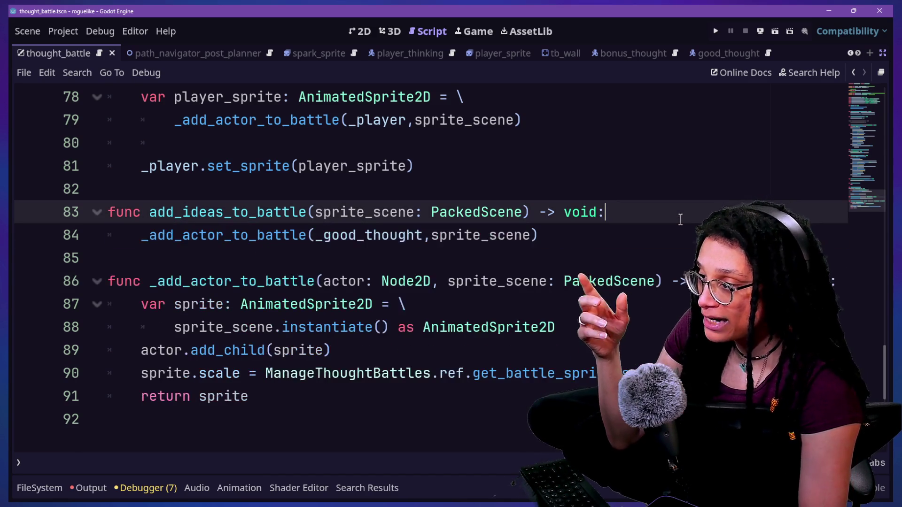
key("BackSpace")
key("ctrl+z")
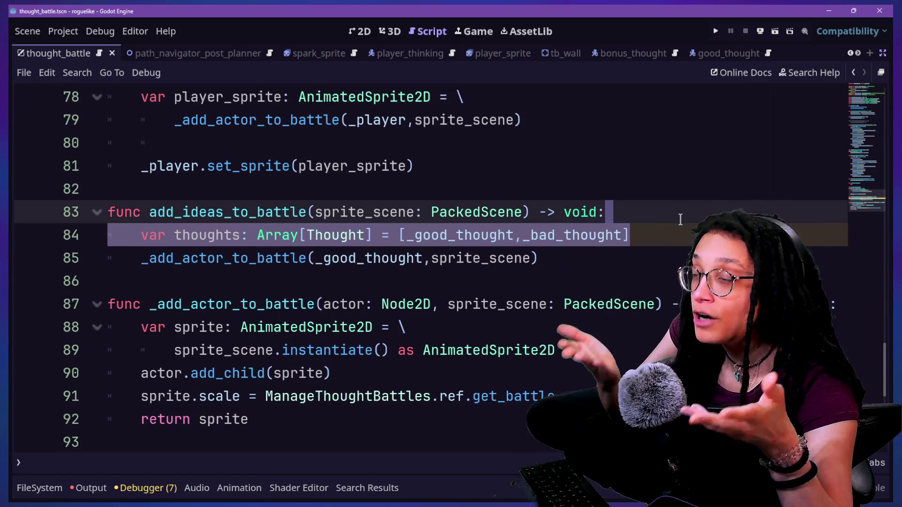
left_click(676, 217)
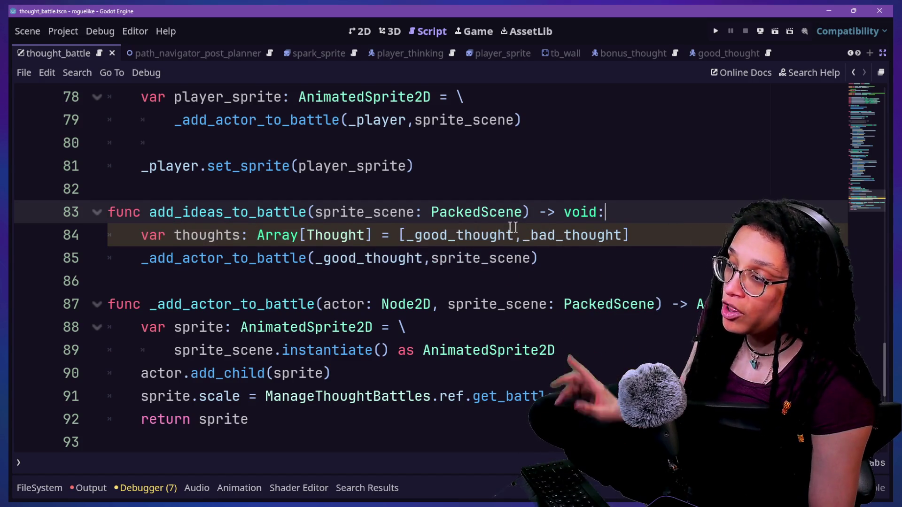
Begin a 'for' loop on a new line below the thoughts array
left_click(668, 239)
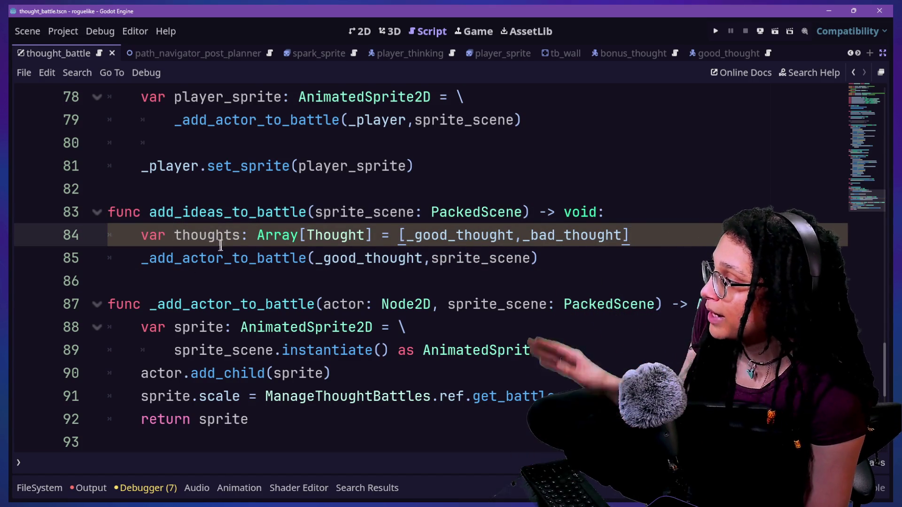
left_click(536, 251)
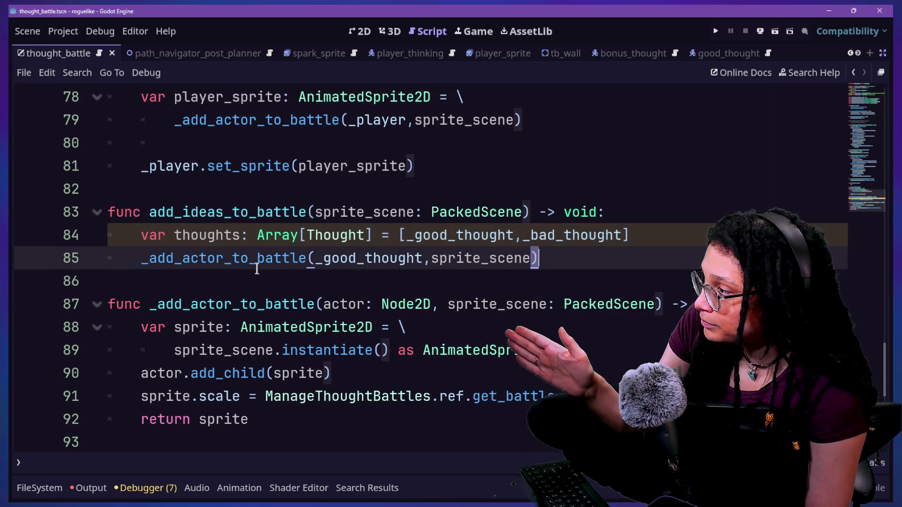
left_click(696, 239)
key("Return")
type("f")
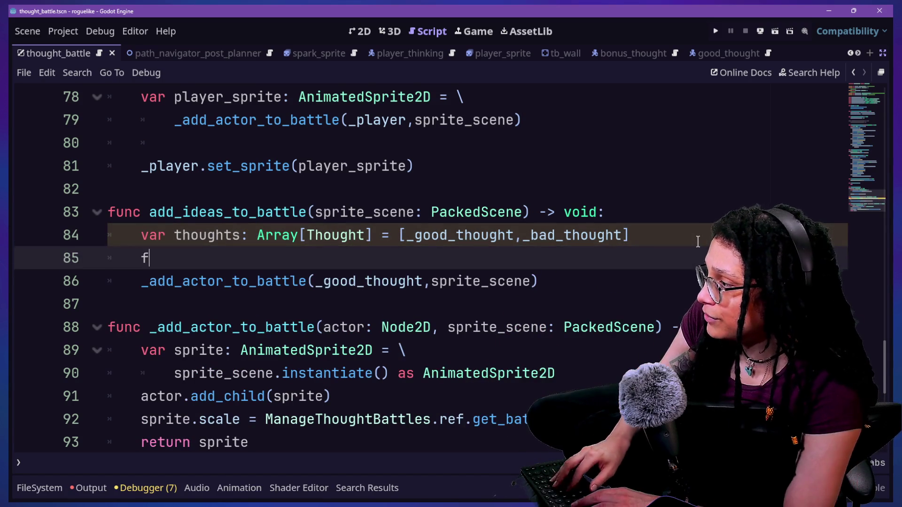
type("or thought: Thought")
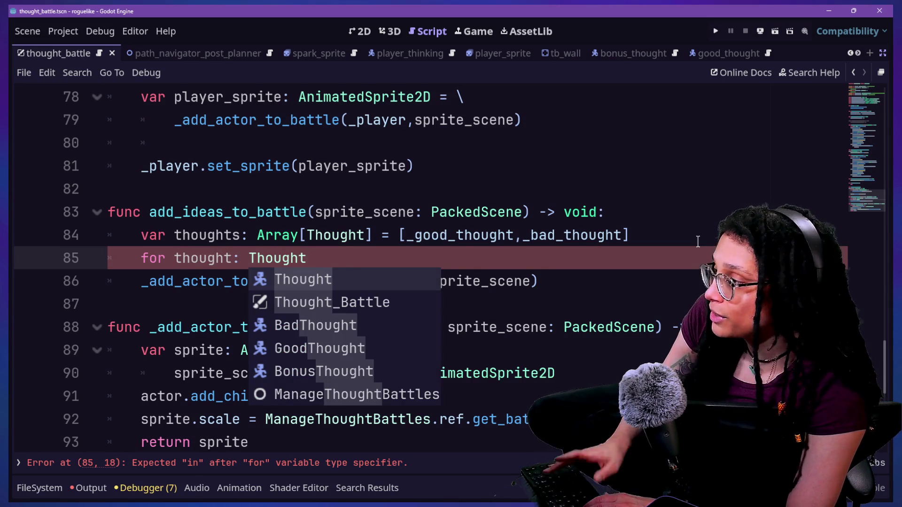
Finish the loop header as 'in thoughts:' and indent the _add_actor_to_battle call under it
type(" =")
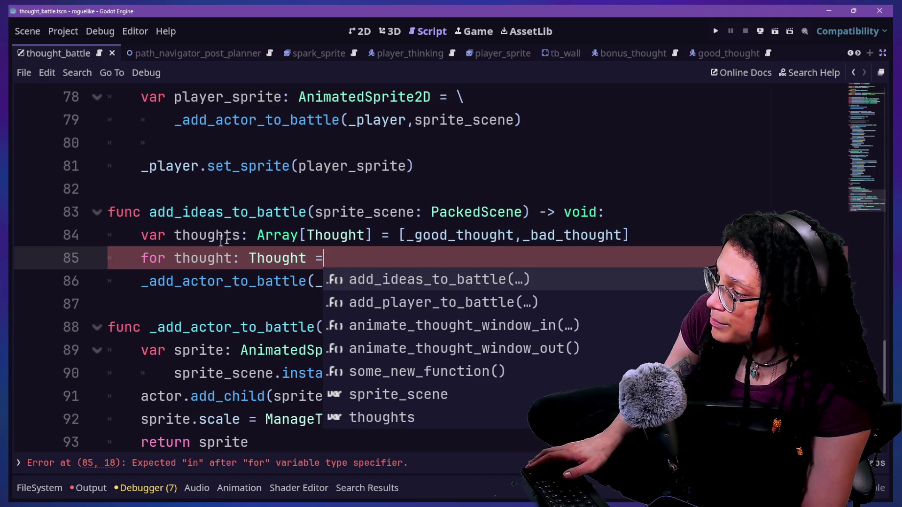
key("Escape")
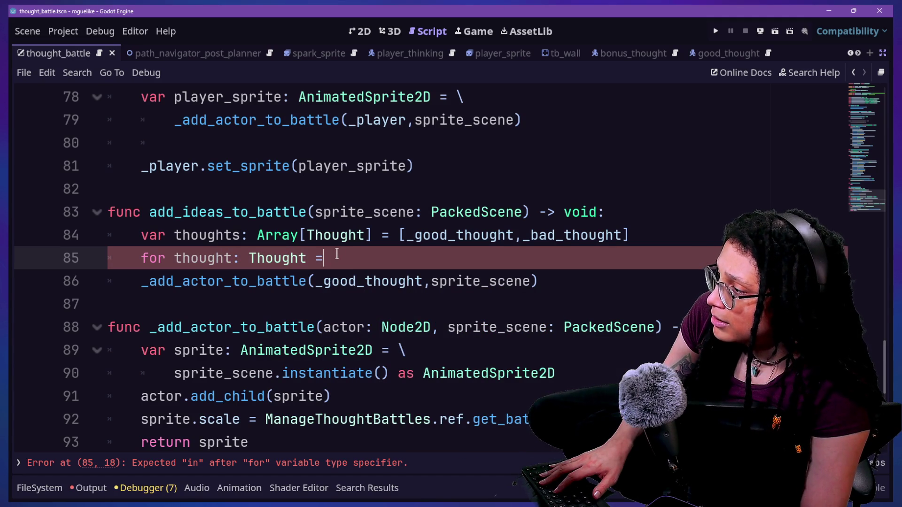
key("ctrl+space")
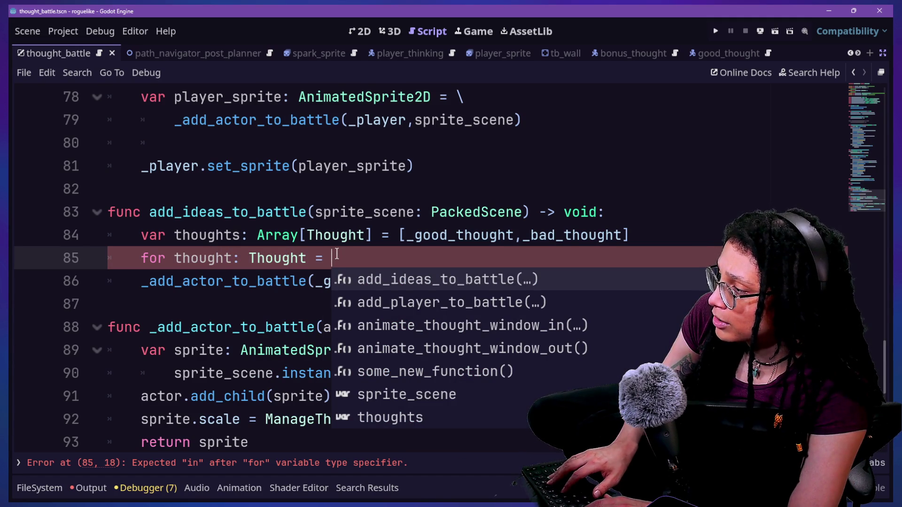
key("BackSpace")
type("in")
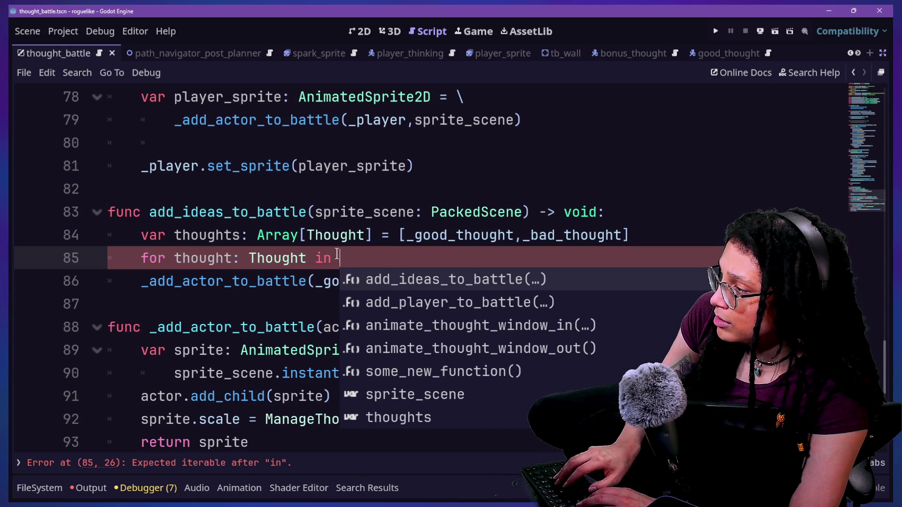
type(" thoughts:")
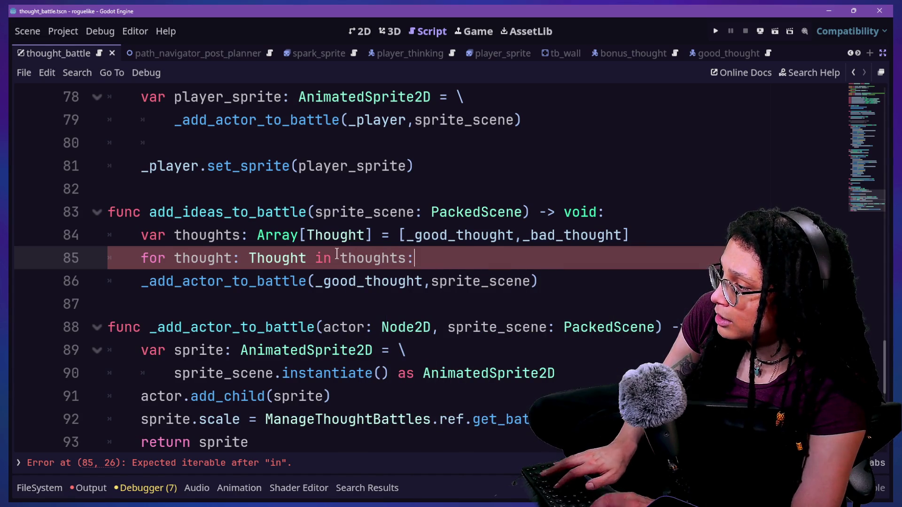
left_click(150, 280)
key("Tab")
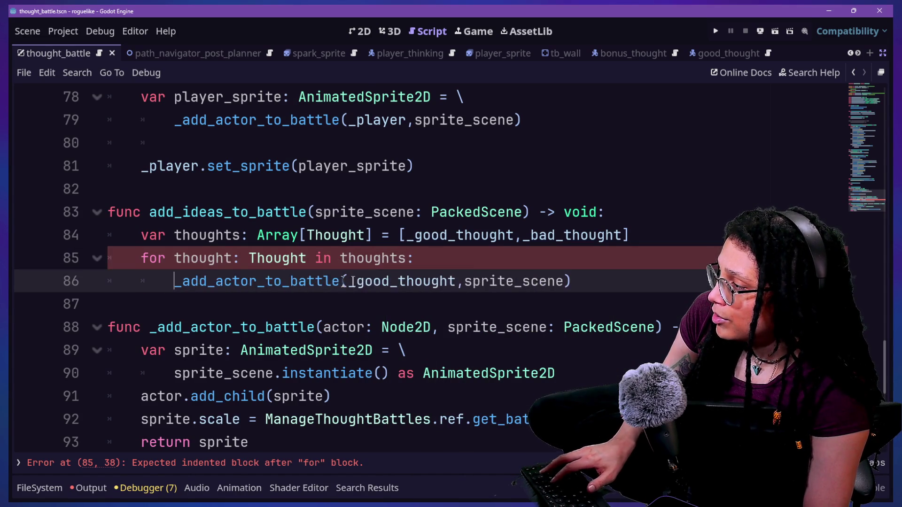
Change the actor call's argument from _good_thought to the loop variable thought
left_click_drag(351, 281, 459, 287)
key("Left")
key("Right")
key("BackSpace")
key("BackSpace")
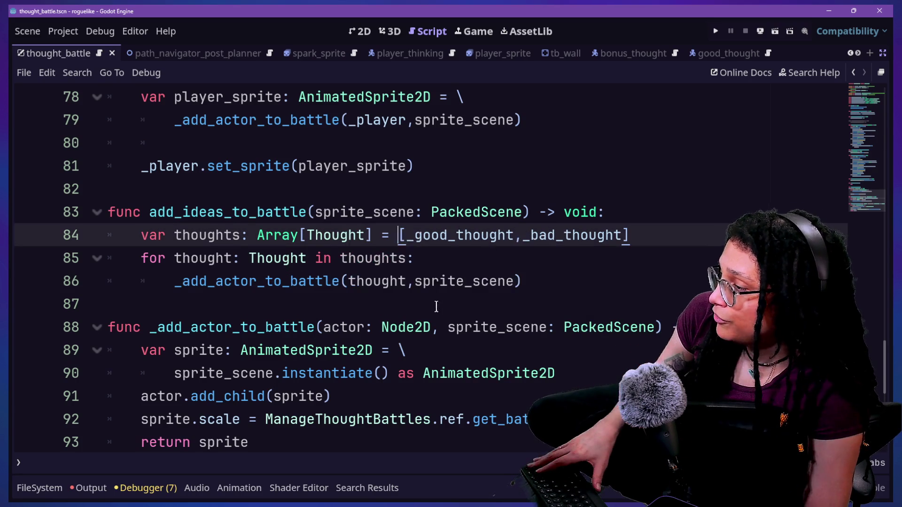
left_click_drag(414, 281, 489, 280)
left_click(489, 280)
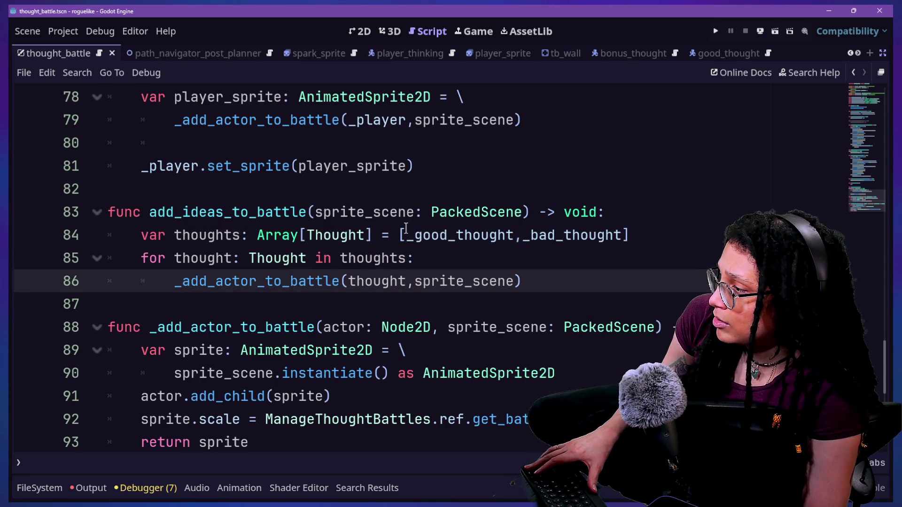
Look over the sprite declaration in _add_actor_to_battle and save the script
mouse_move(407, 332)
scroll(140, 330, "down", 1)
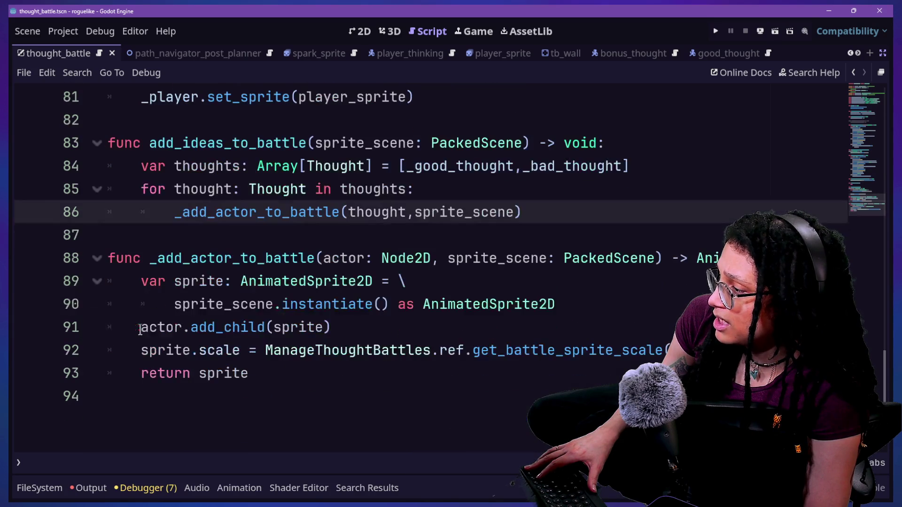
left_click_drag(177, 268, 382, 280)
left_click(382, 281)
key("ctrl+s")
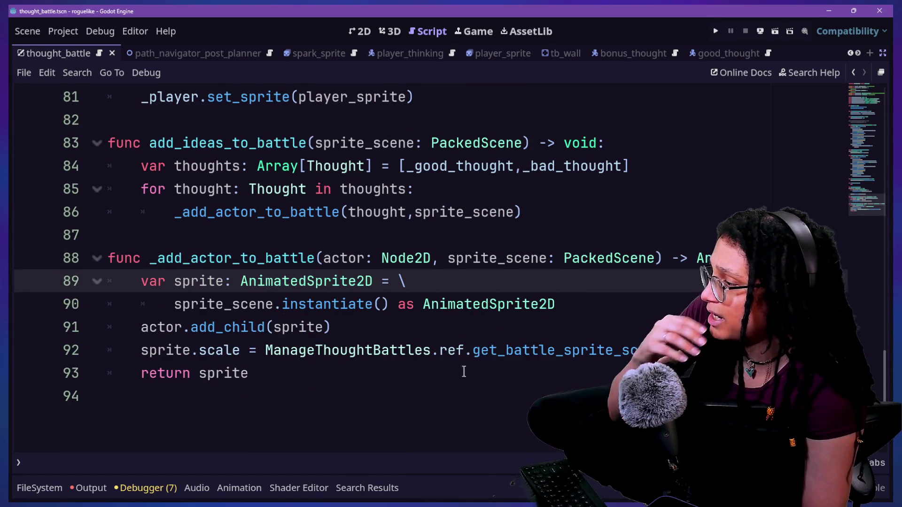
Scroll through the script, comparing _add_actor_to_battle with add_player_to_battle
mouse_move(190, 258)
left_mouse_down()
mouse_move(211, 257)
mouse_move(185, 264)
mouse_move(351, 273)
left_mouse_up()
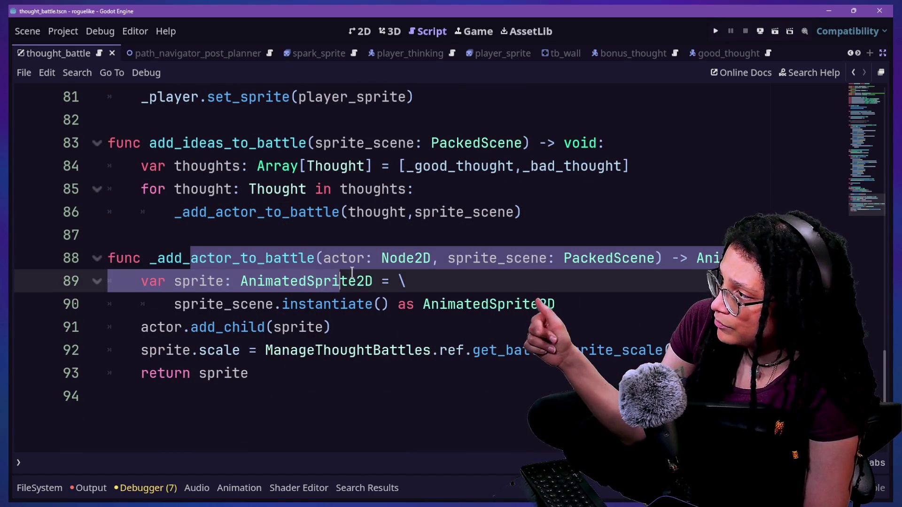
scroll(352, 273, "up", 1)
scroll(351, 272, "up", 1)
left_click_drag(165, 121, 295, 128)
left_click_drag(184, 188, 342, 188)
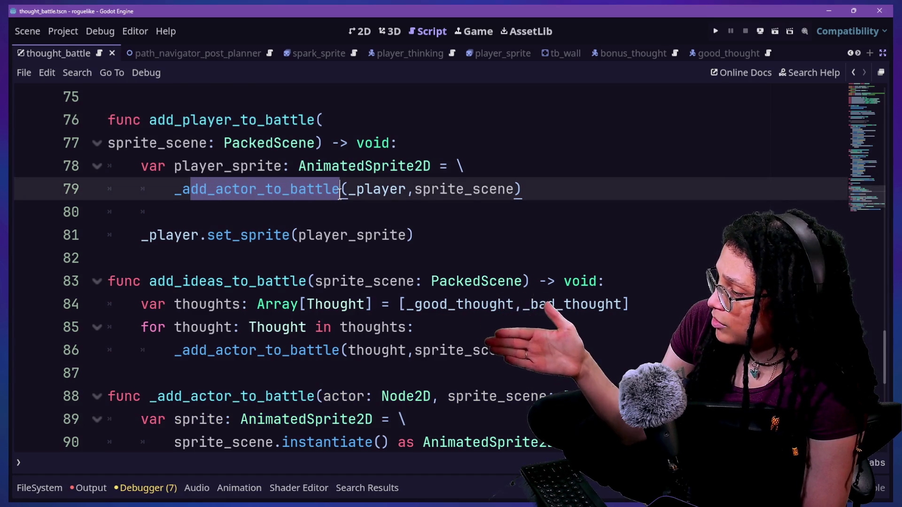
scroll(343, 188, "down", 2)
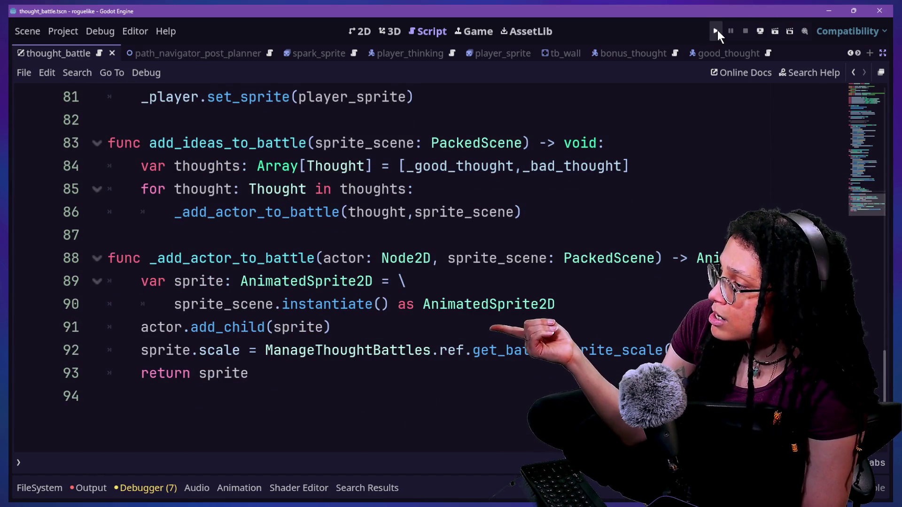
Run the project, restarting it once, then choose Start Planning and the Catstagram platform
left_click(716, 32)
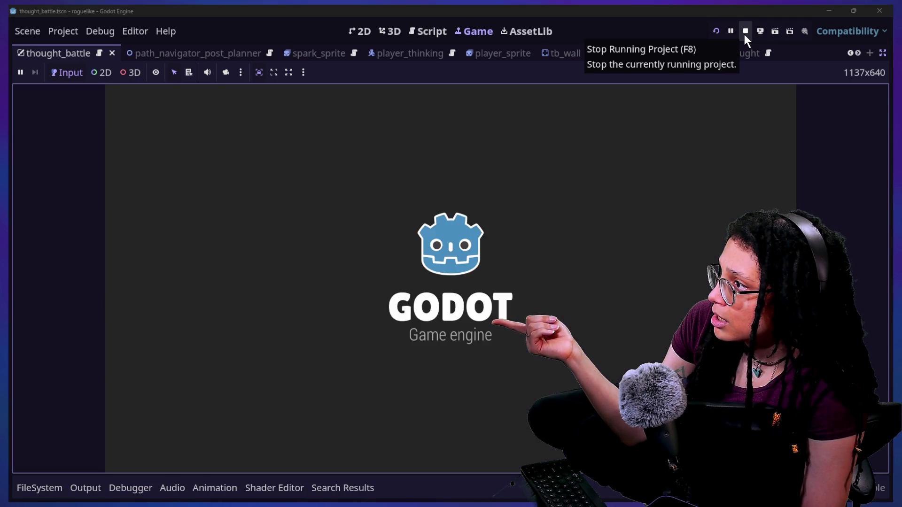
left_click(745, 31)
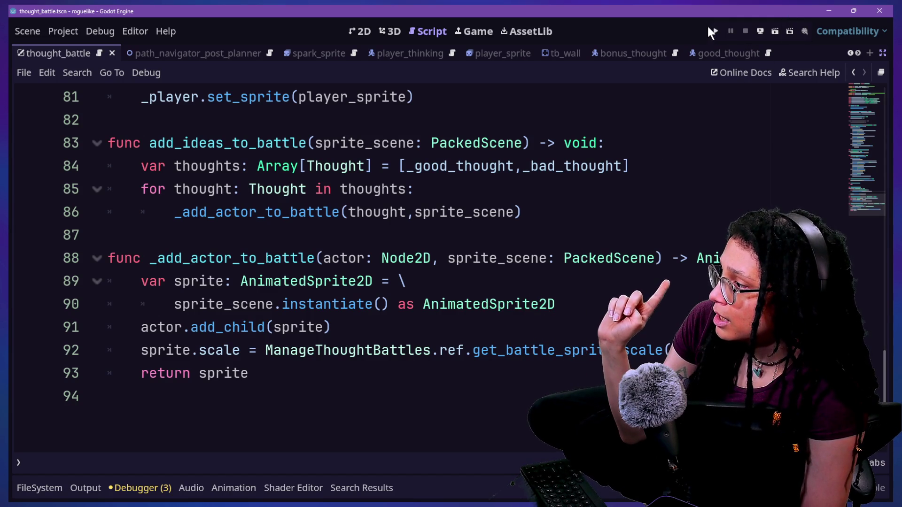
left_click(714, 31)
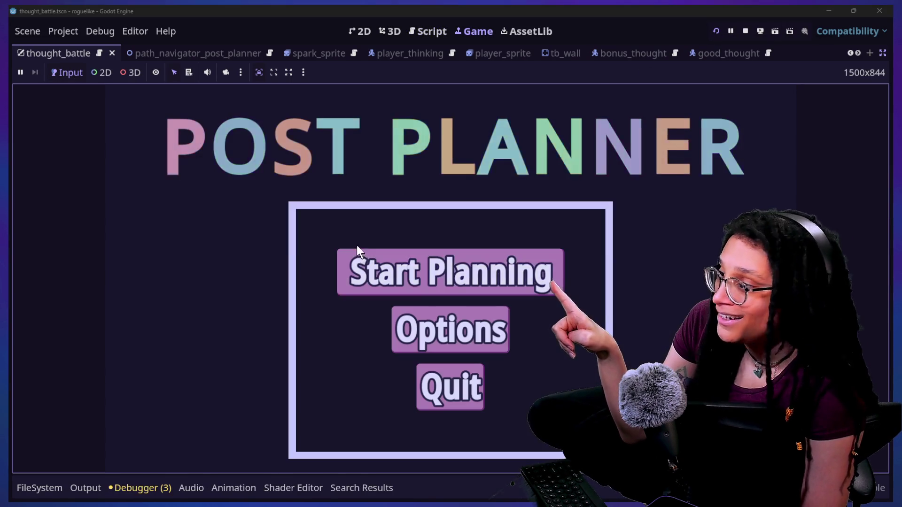
left_click(369, 265)
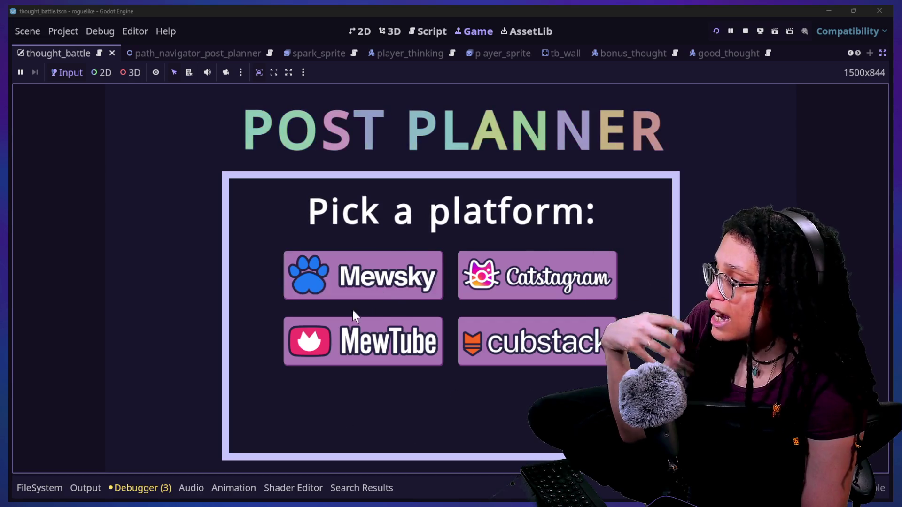
left_click(504, 281)
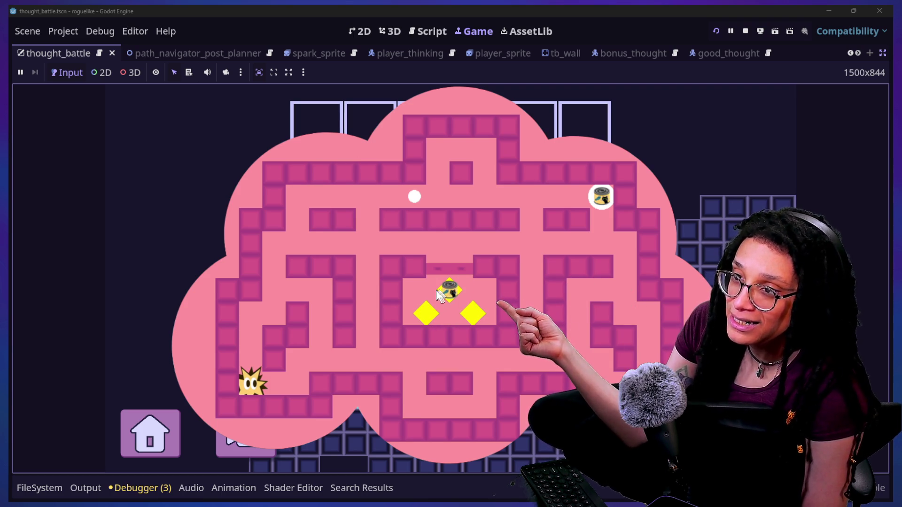
left_click(883, 53)
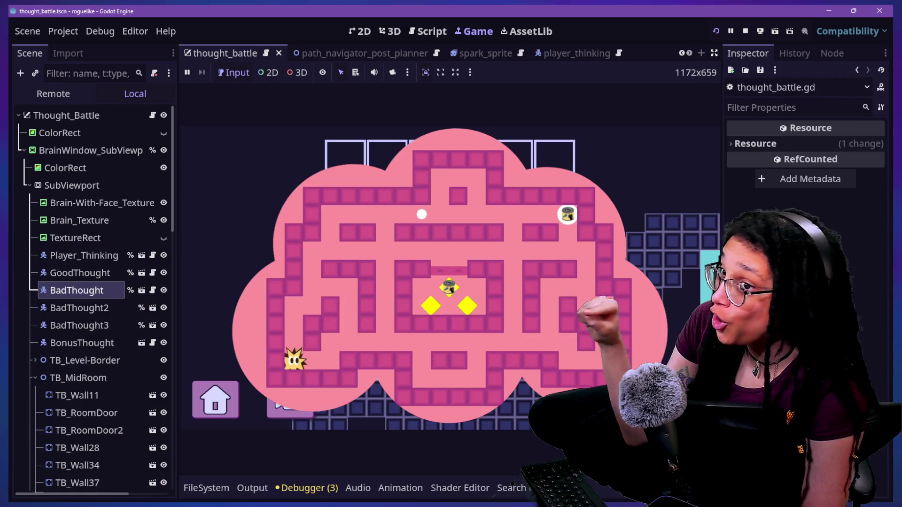
Switch between the BadThought2 and BadThought3 nodes to compare their properties in the Inspector
left_click(82, 324)
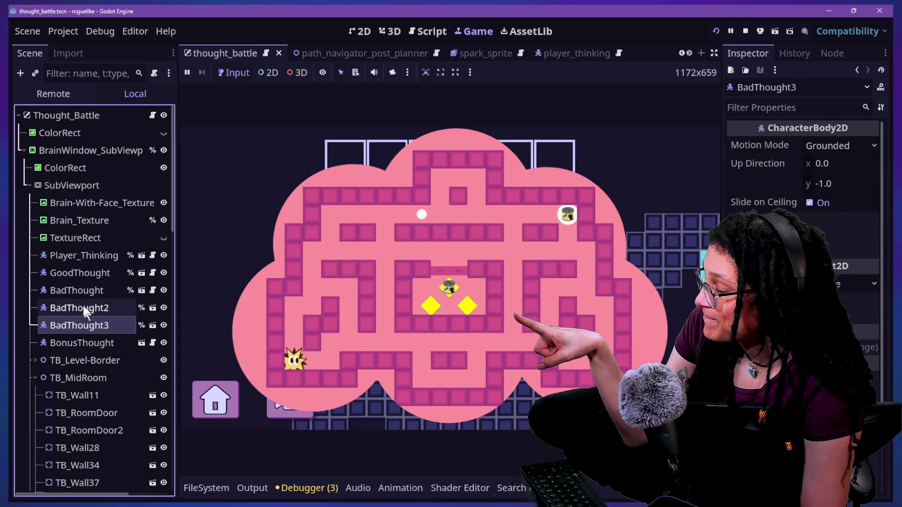
left_click(84, 307)
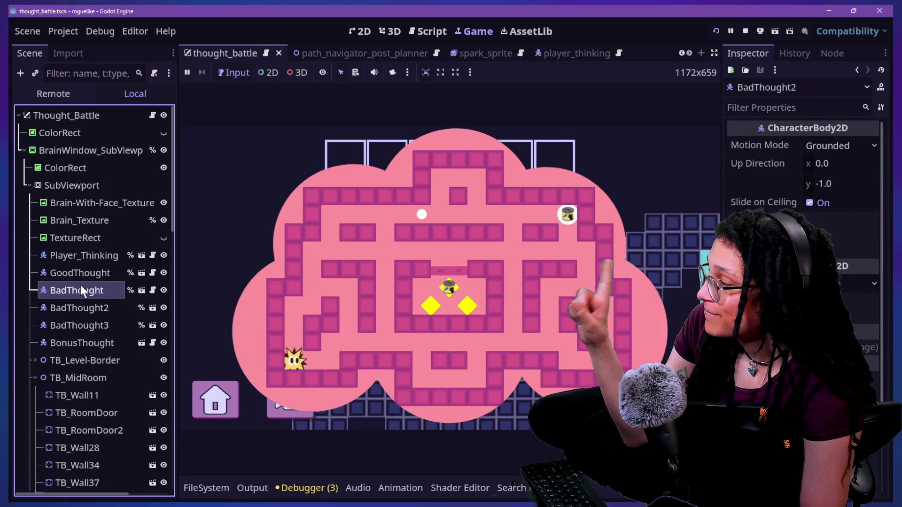
left_click(94, 325)
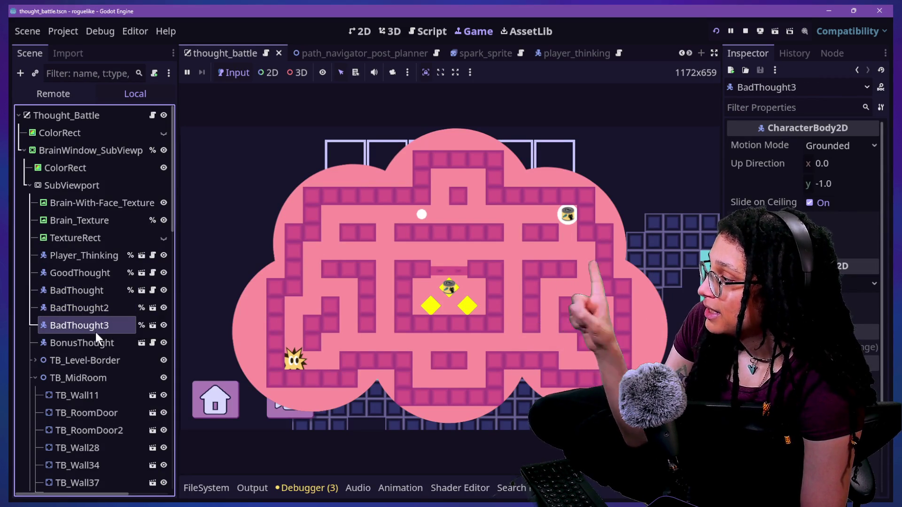
left_click(86, 307)
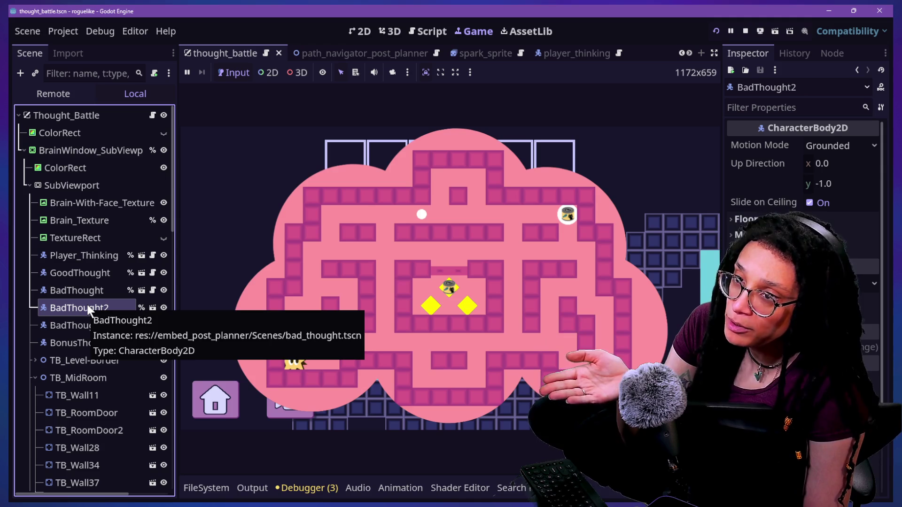
mouse_move(756, 284)
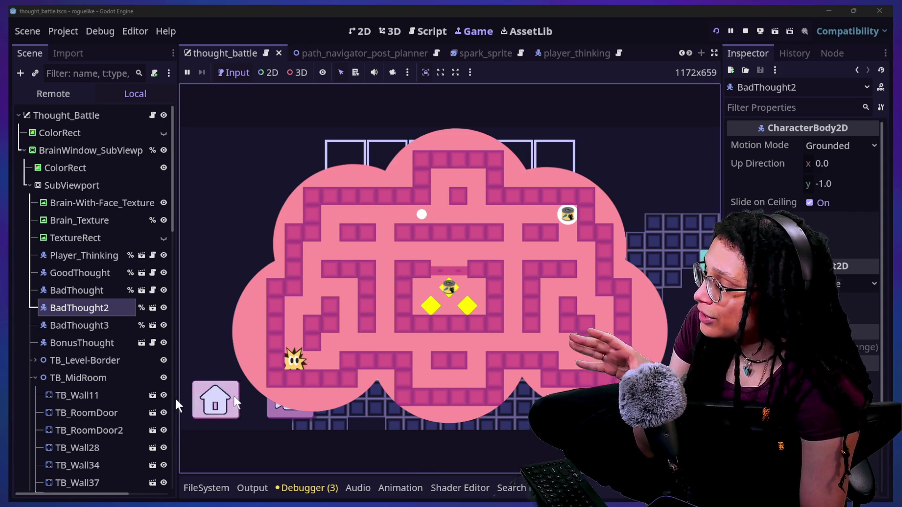
left_click(97, 325)
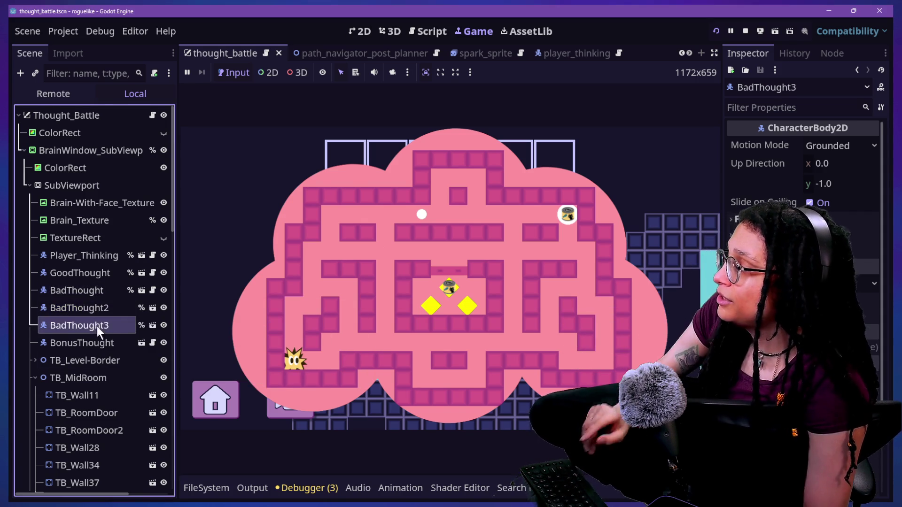
left_click(120, 314)
left_click(113, 324)
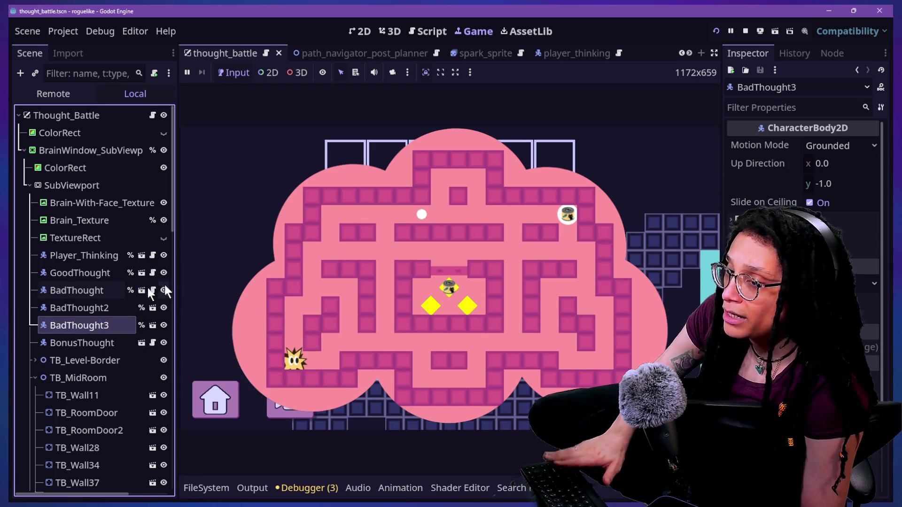
left_click(238, 272)
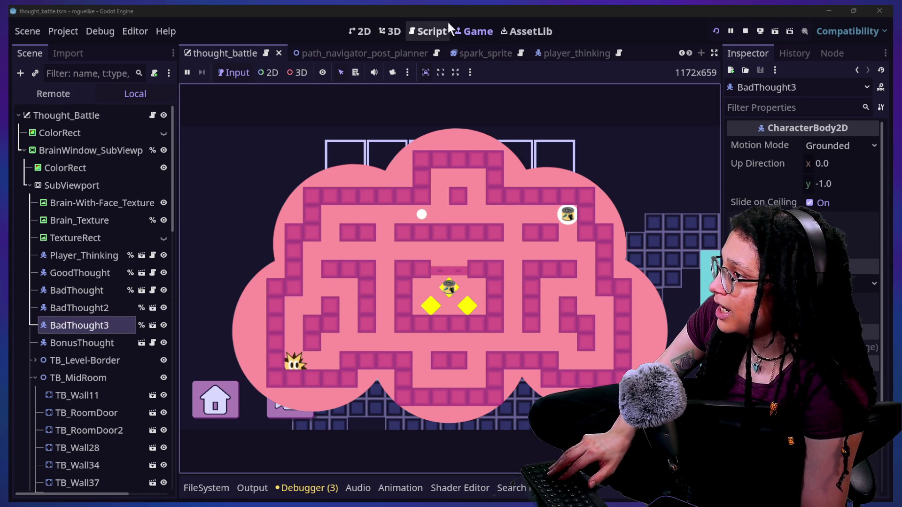
left_click(431, 32)
scroll(327, 376, "up", 15)
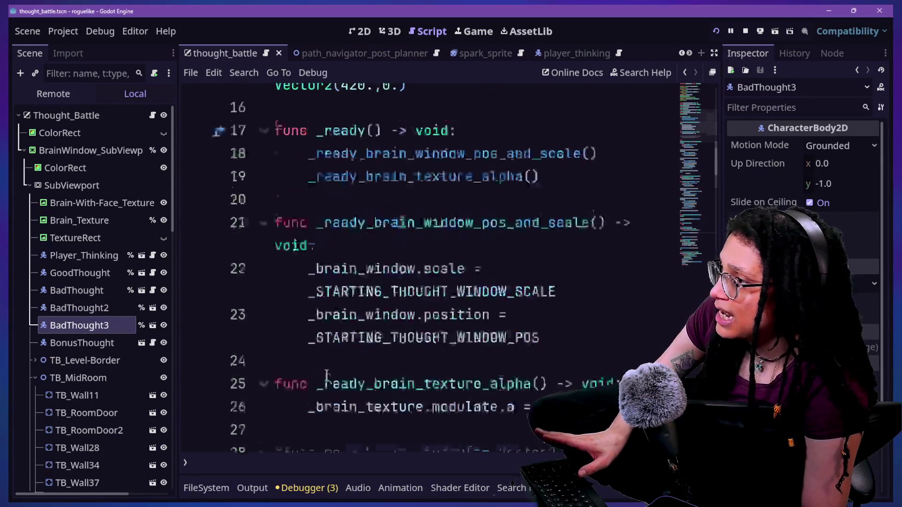
left_click_drag(375, 355, 221, 208)
left_click(392, 235)
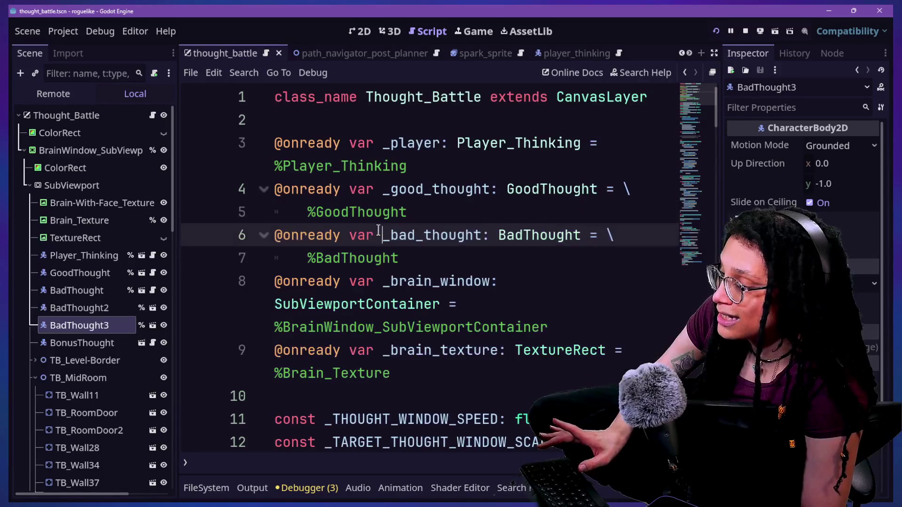
left_click(310, 258)
left_click(448, 281)
left_click(522, 218)
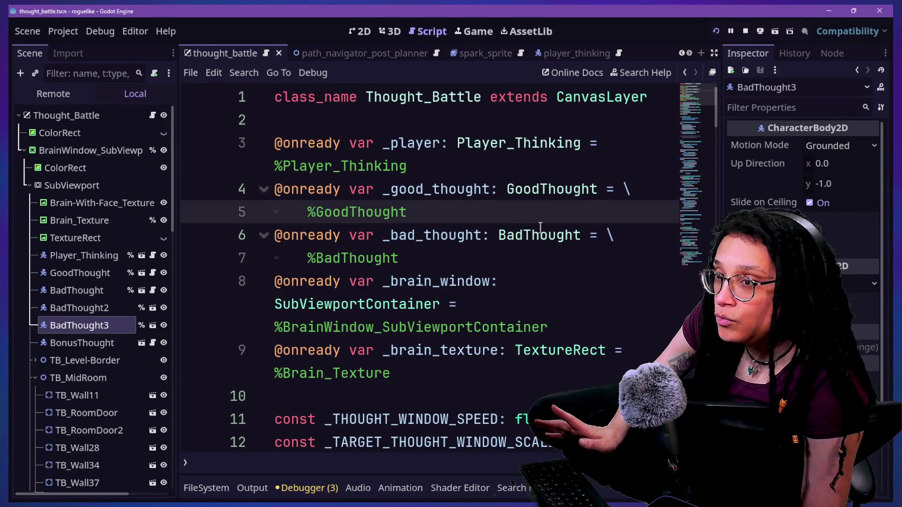
key("Return")
key("BackSpace")
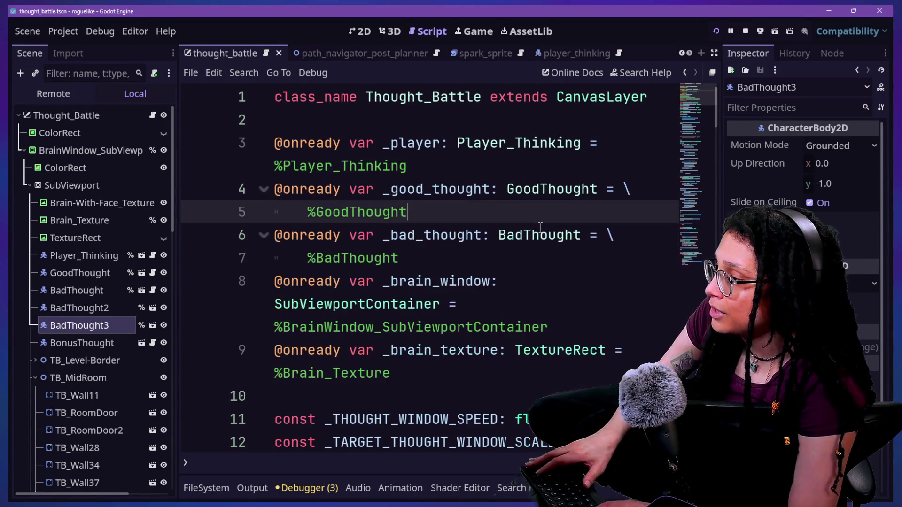
left_click_drag(399, 258, 509, 216)
key("BackSpace")
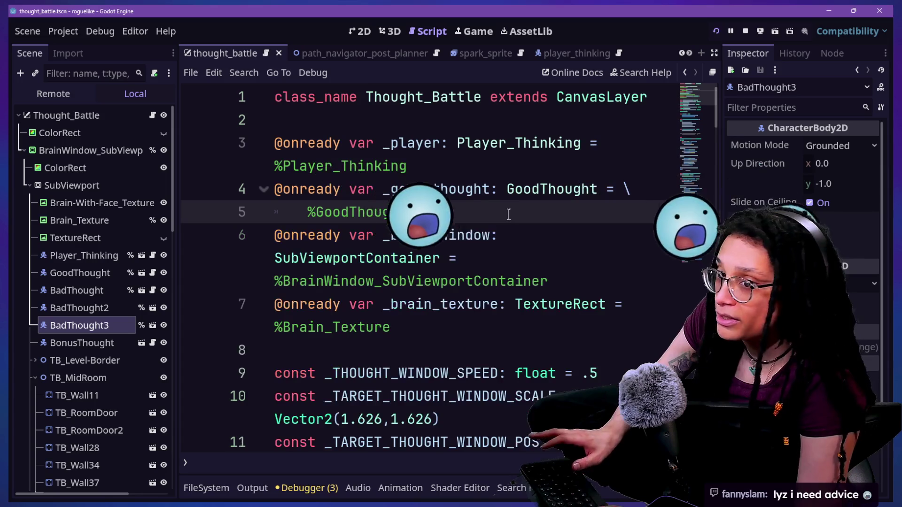
left_click(437, 273)
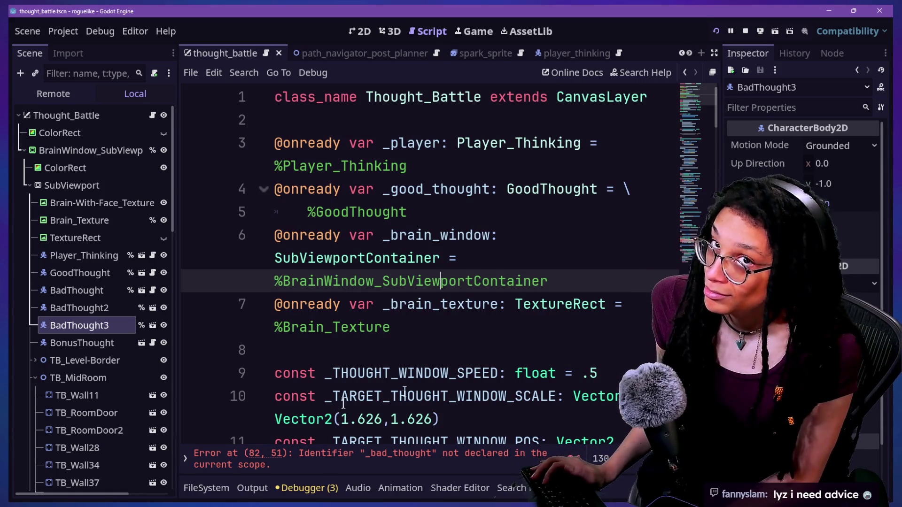
left_click(448, 343)
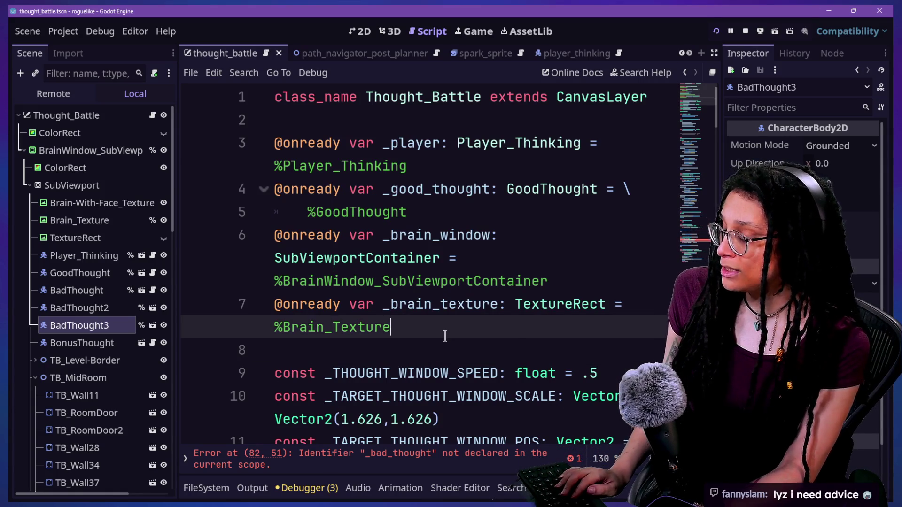
scroll(447, 341, "down", 4)
scroll(455, 330, "down", 1)
Add 'var _bad_thoughts: Array[BadThought] = []' as line 15, below the window constants
left_click(469, 235)
key("Return")
key("Return")
type("var _bad_thoughts")
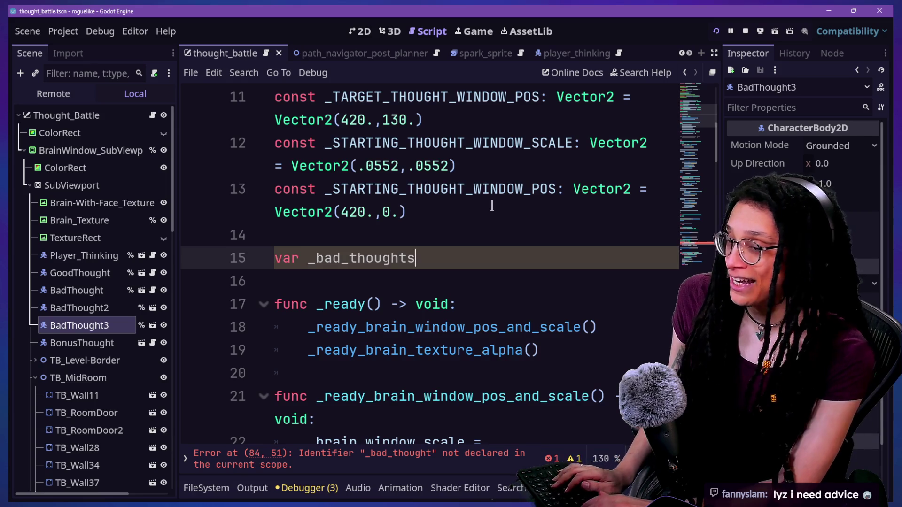
type("(")
key("BackSpace")
type("[")
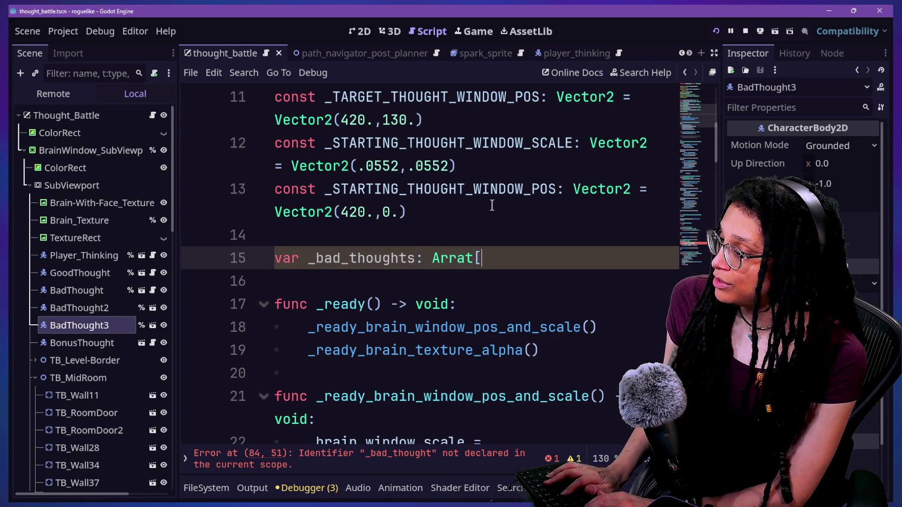
type("_bad_tho")
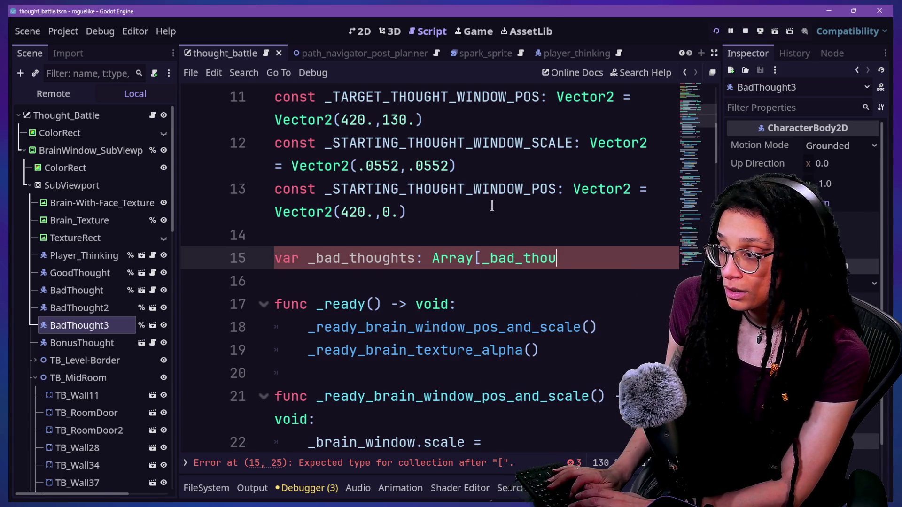
key("BackSpace")
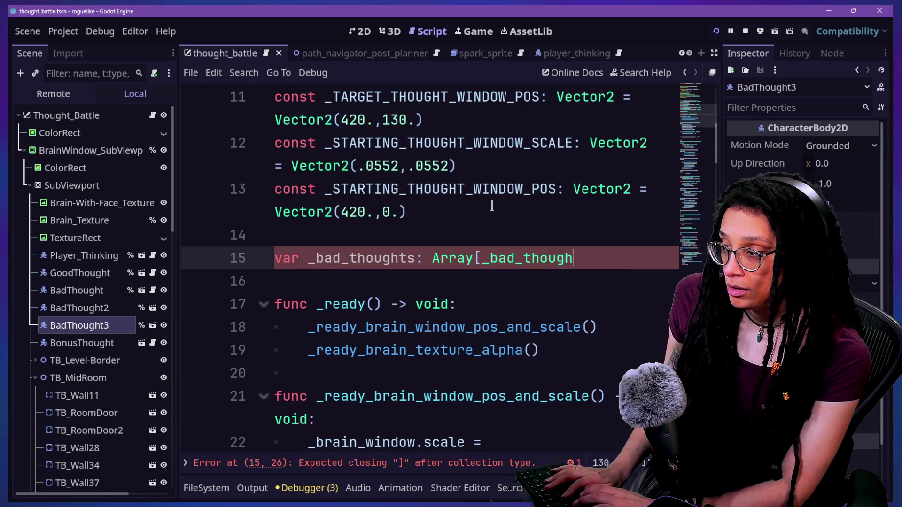
type("adThought]")
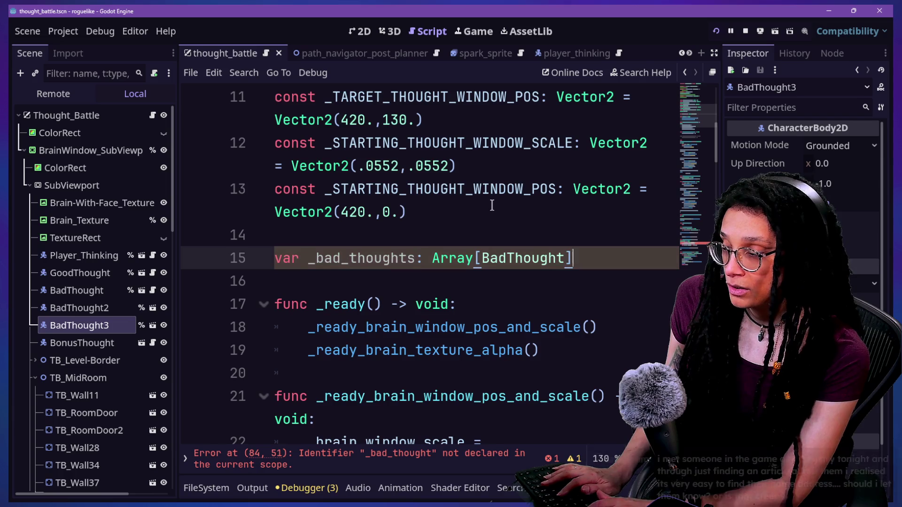
type(" = [")
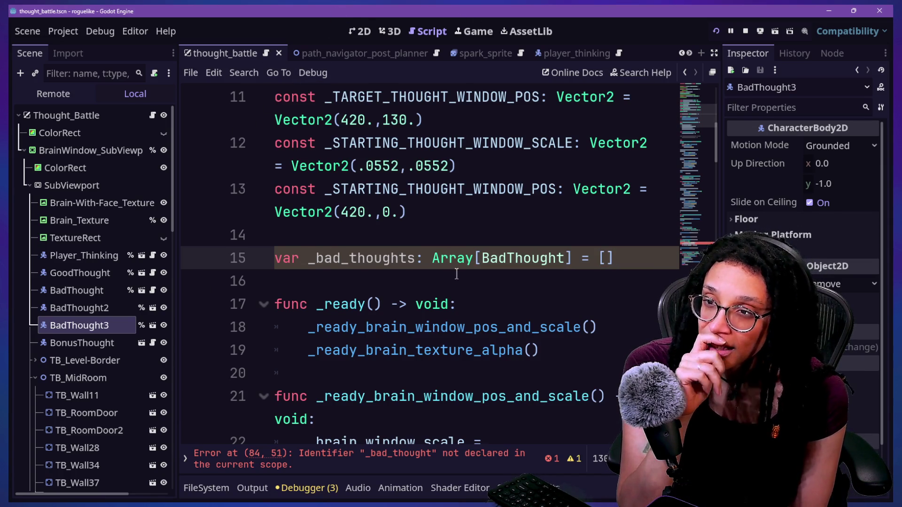
key("shift+Down")
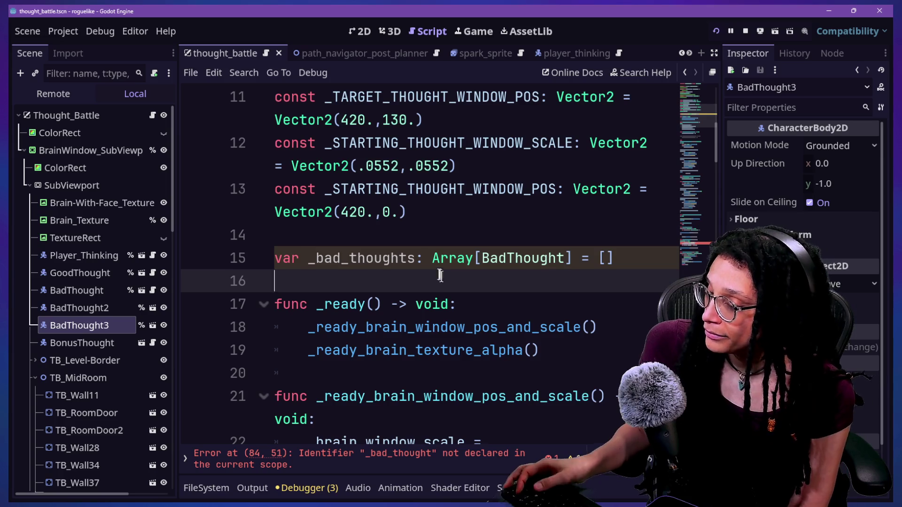
Step from the new _bad_thoughts declaration down through the _ready function calls
left_click(428, 202)
key("Down")
key("Down")
key("Up")
key("Up")
key("Down")
key("Down")
key("Down")
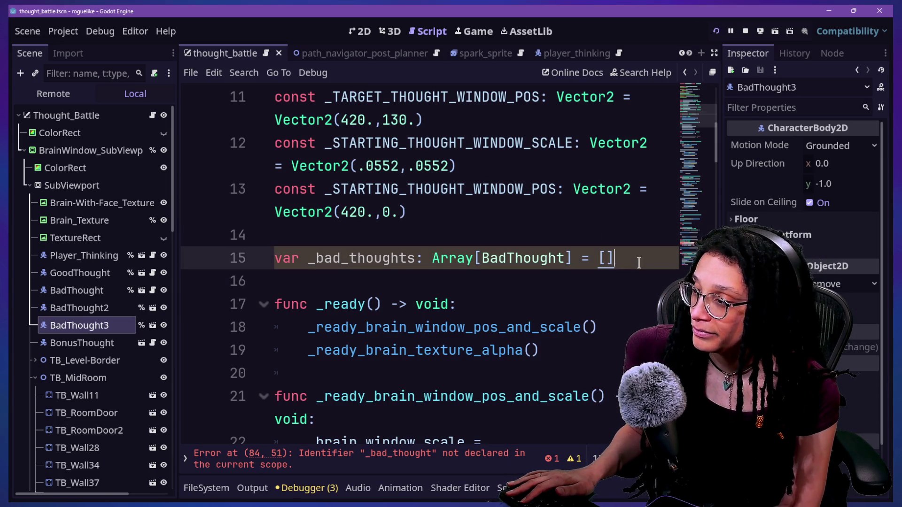
scroll(561, 279, "down", 1)
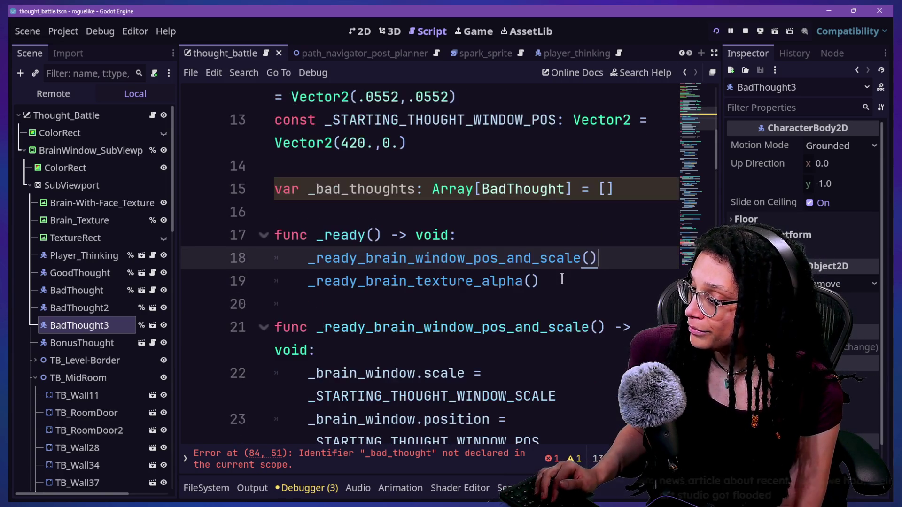
scroll(562, 278, "down", 1)
scroll(562, 278, "up", 3)
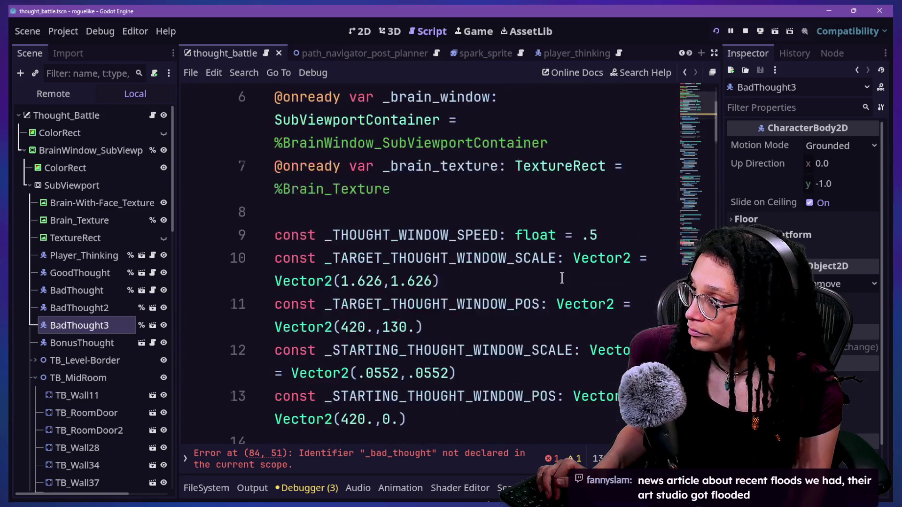
scroll(562, 278, "down", 15)
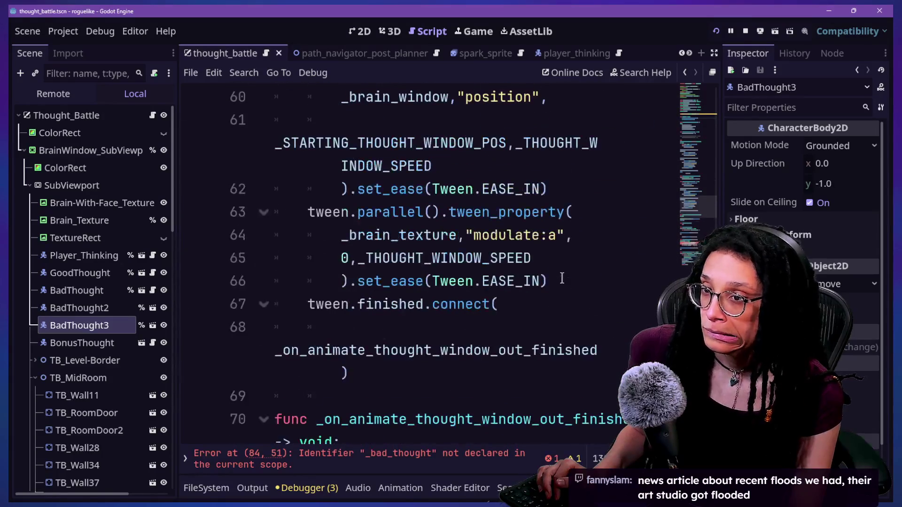
Scan the animate_thought_window_out tween code, then jump to line 84's _bad_thought error
left_click(561, 273)
key("Up")
key("Up")
key("Up")
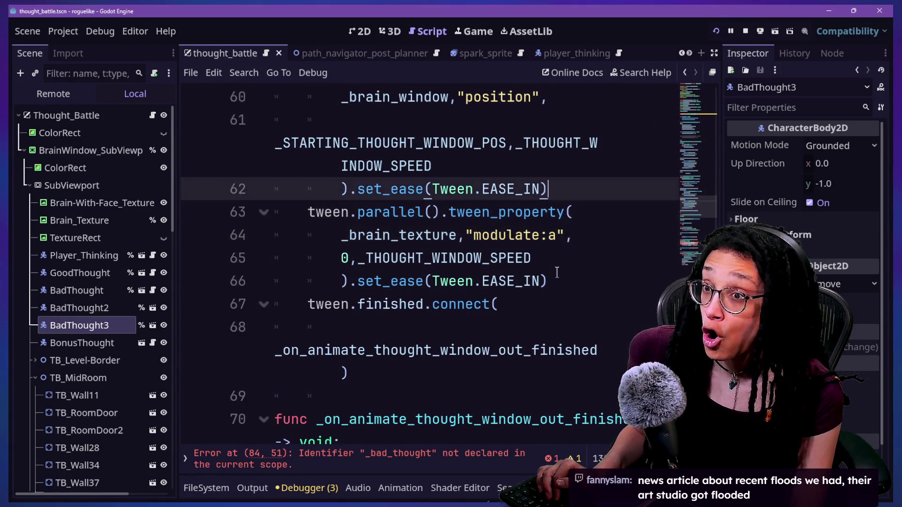
key("Down")
key("Down")
key("Up")
key("Up")
key("Up")
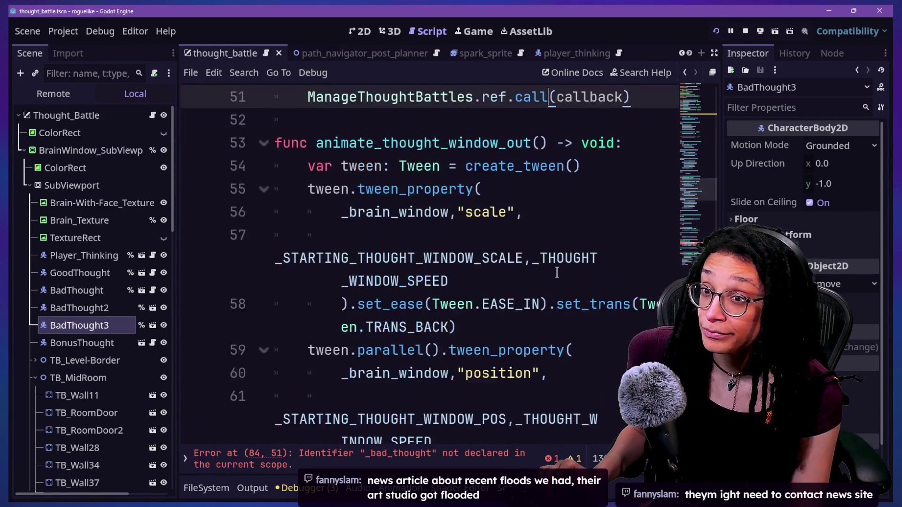
key("Down")
key("Down")
key("Down")
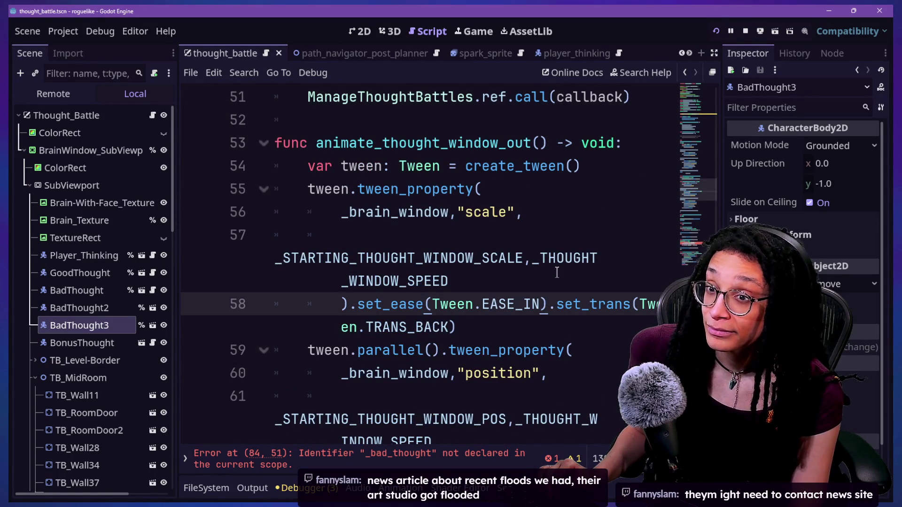
key("Up")
key("Down")
key("Down")
key("Down")
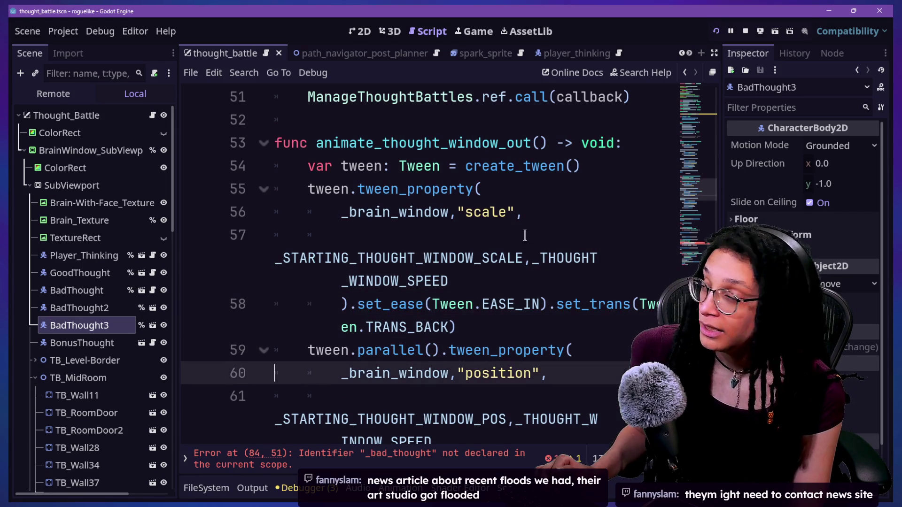
scroll(525, 235, "down", 4)
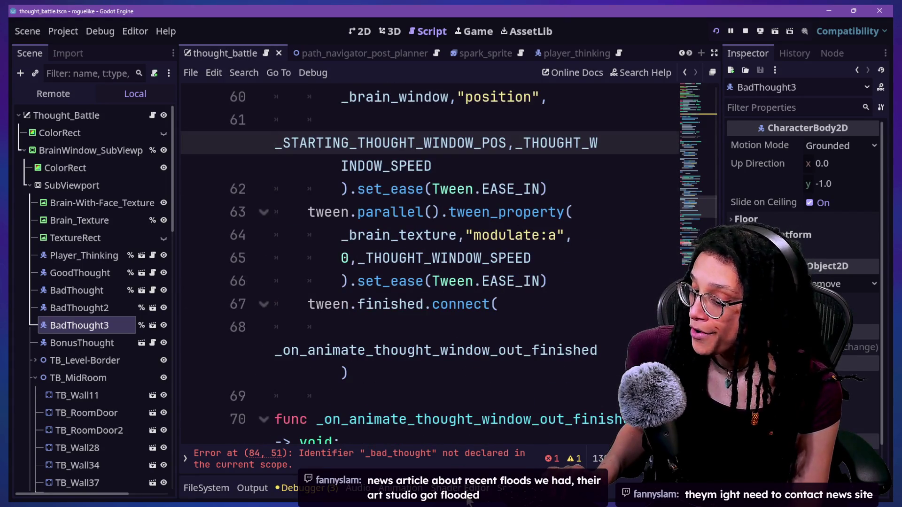
left_click(451, 453)
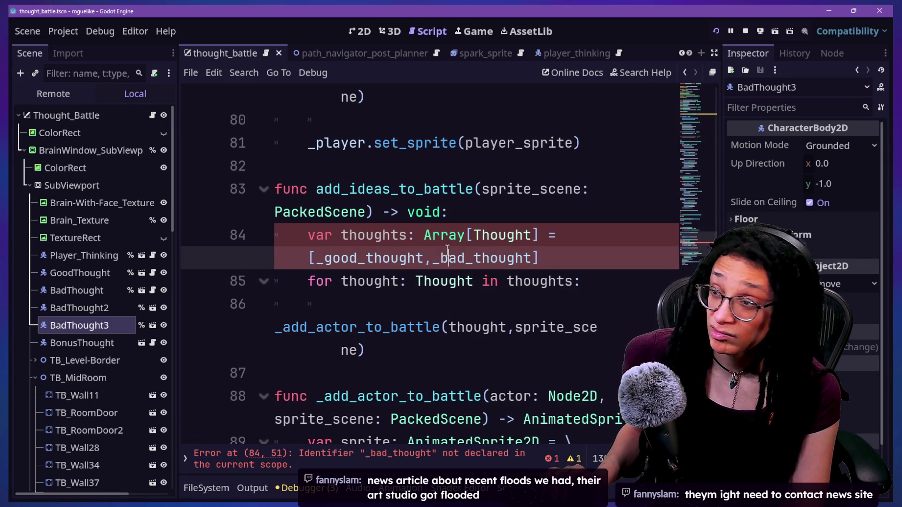
Remove ',_bad_thought' from line 84's thoughts array, leaving only _good_thought, and start a new line 85
left_click(510, 319)
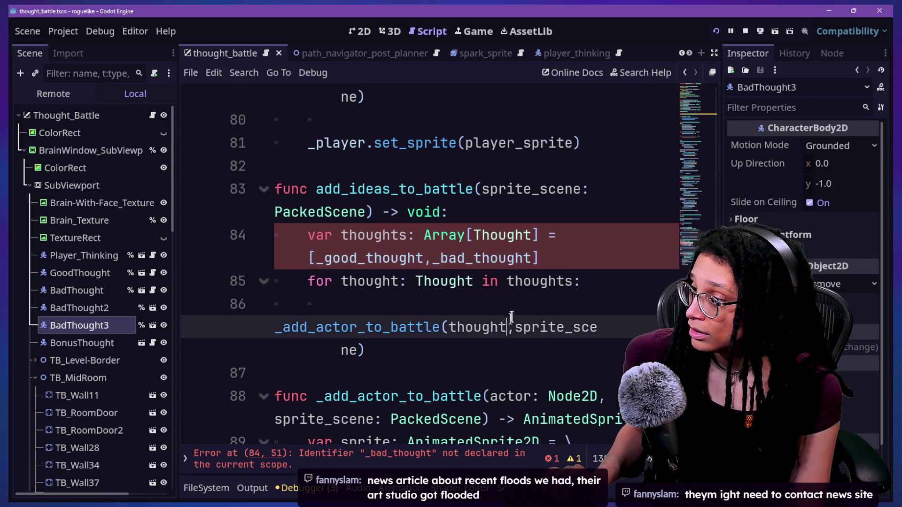
left_click(488, 216)
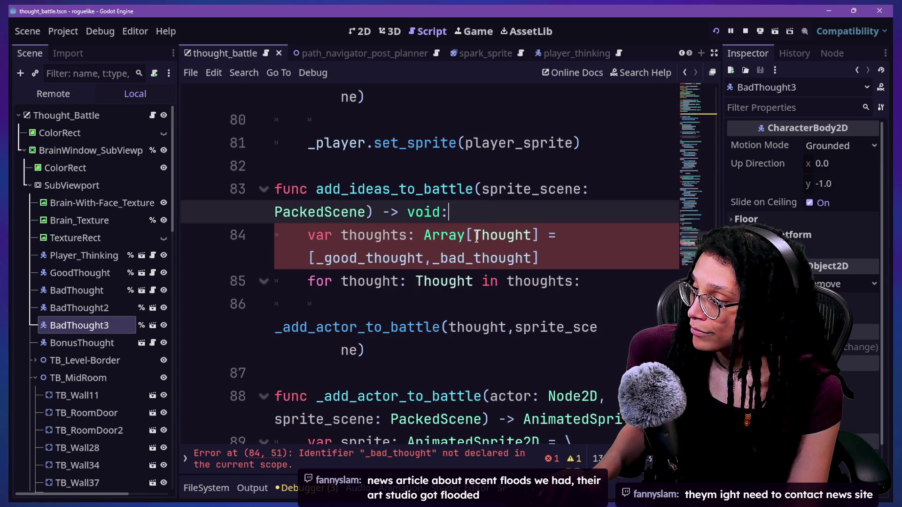
left_click_drag(328, 259, 540, 258)
left_click(539, 258)
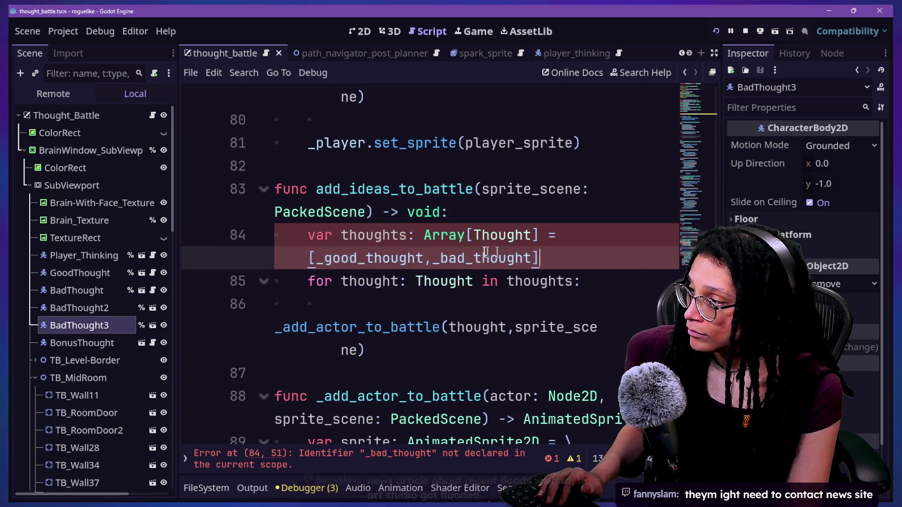
mouse_move(430, 258)
left_mouse_down()
mouse_move(540, 258)
mouse_move(430, 258)
left_mouse_up()
left_click(461, 208)
left_click(528, 258)
key("BackSpace")
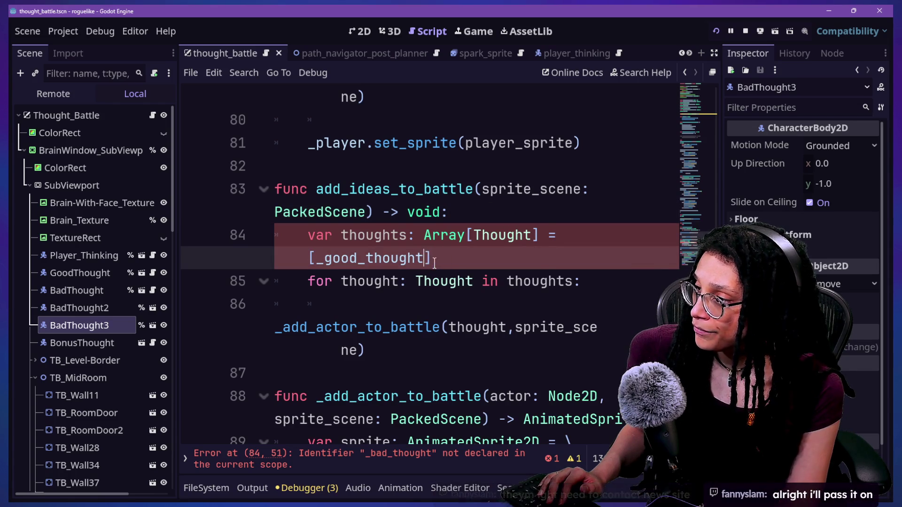
left_click(467, 252)
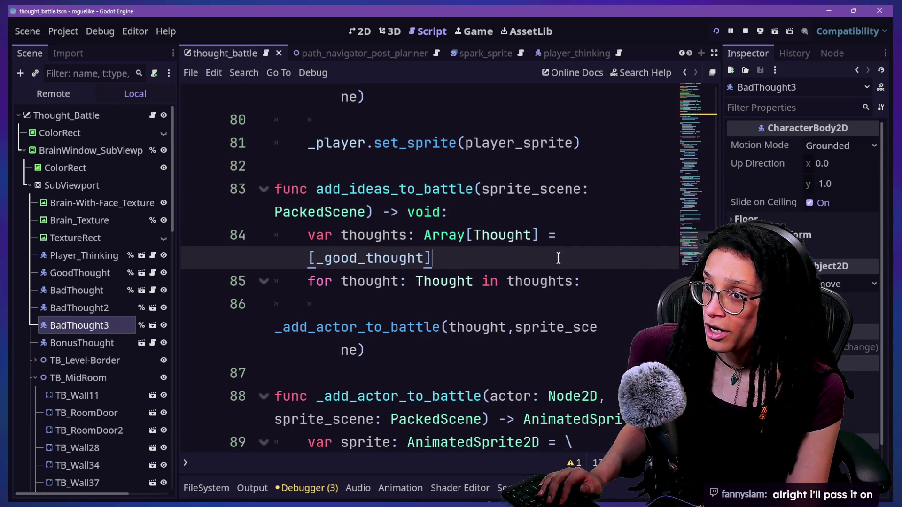
key("Return")
type("var")
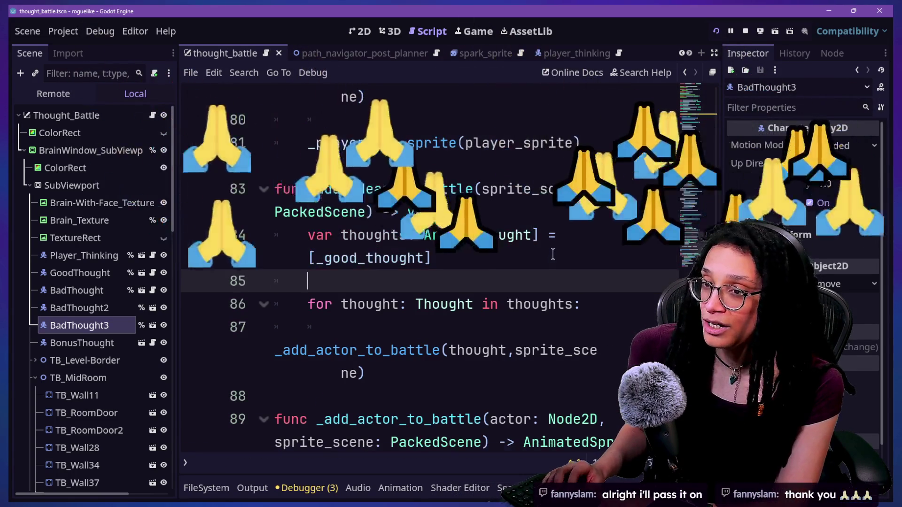
key("BackSpace")
key("BackSpace")
key("BackSpace")
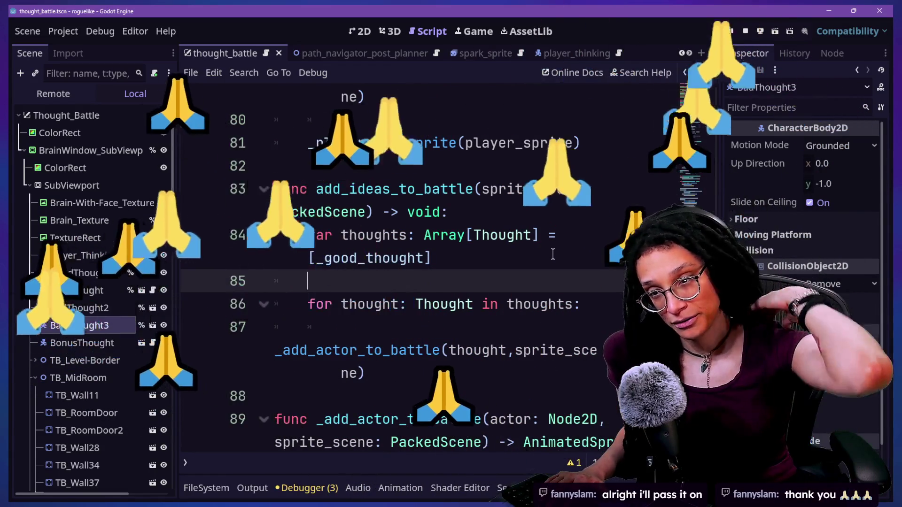
Type 'thoughts.' on line 85 and pick append_array from autocomplete
type("t")
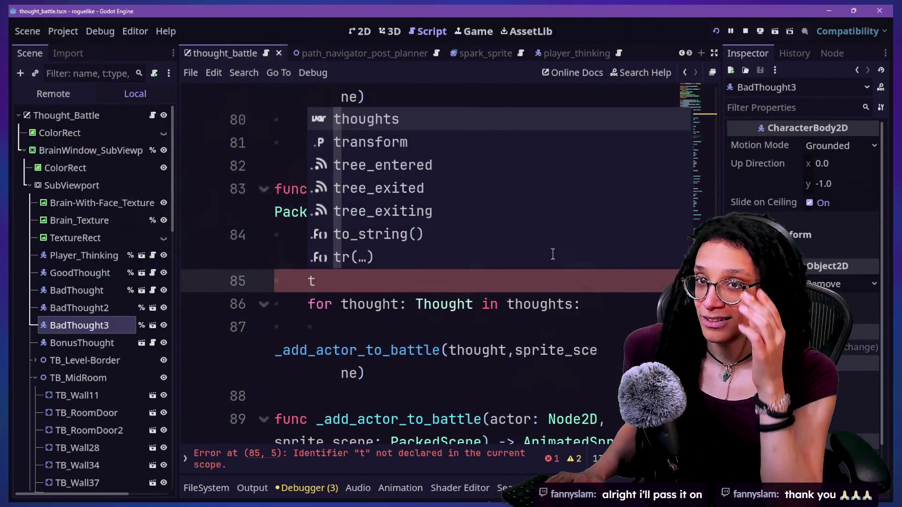
key("BackSpace")
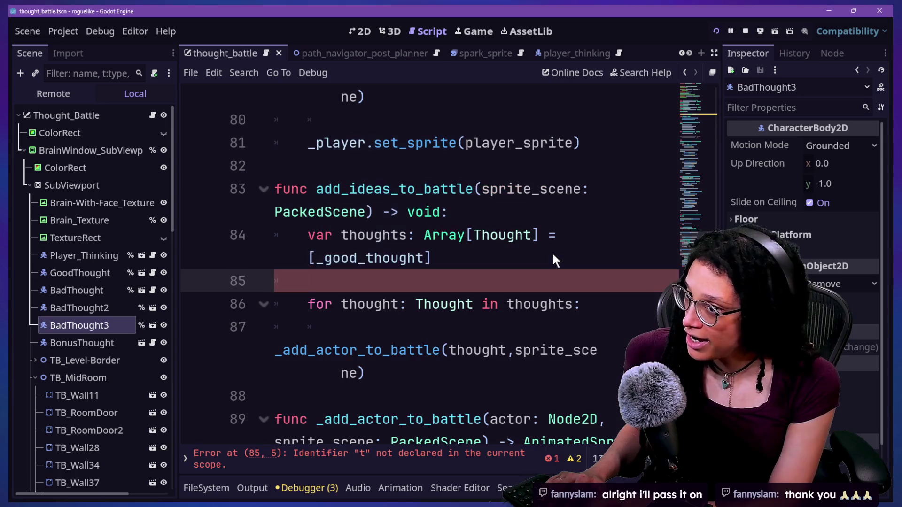
type("t")
key("BackSpace")
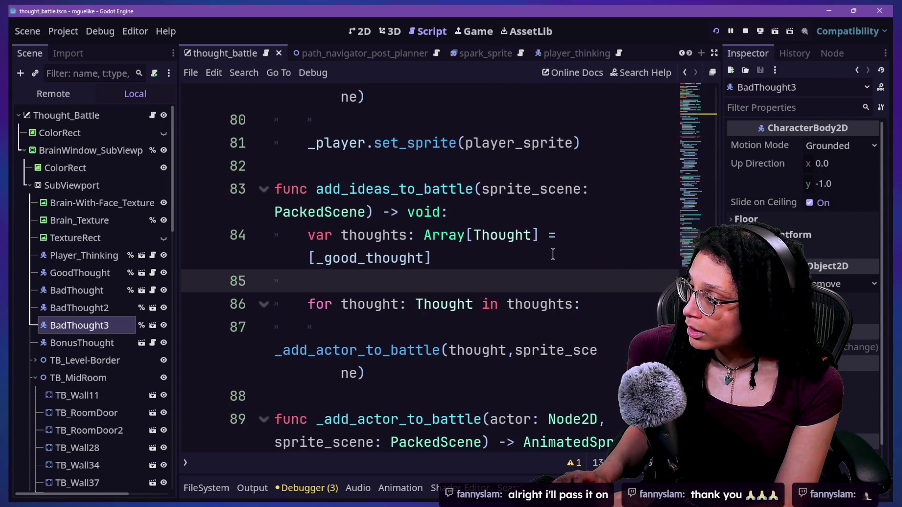
type("thoughts.a")
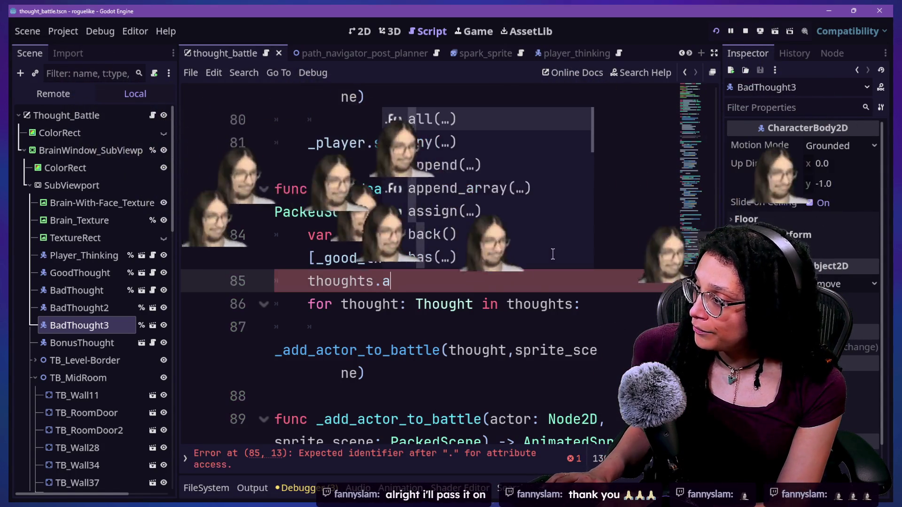
key("Down")
key("Down")
key("Down")
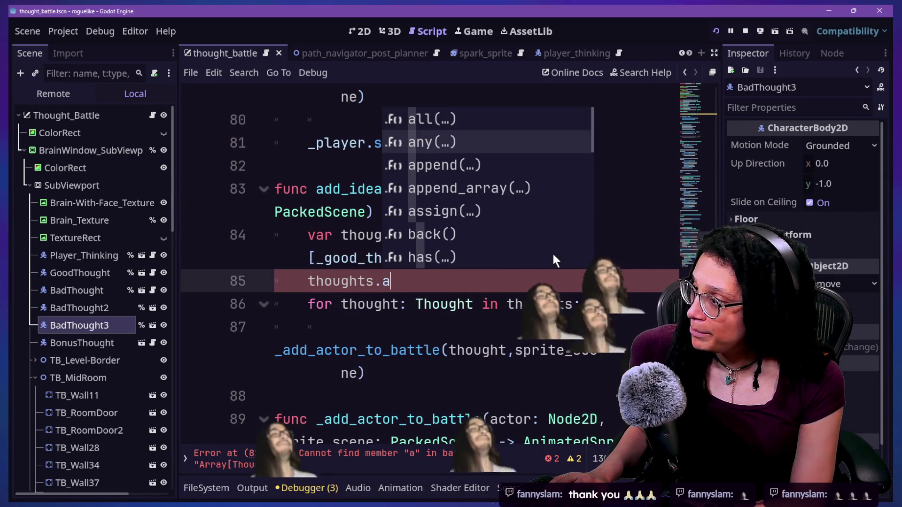
key("Return")
Pass _bad_thoughts to append_array, close the parenthesis, and switch to distraction-free mode
type("_good")
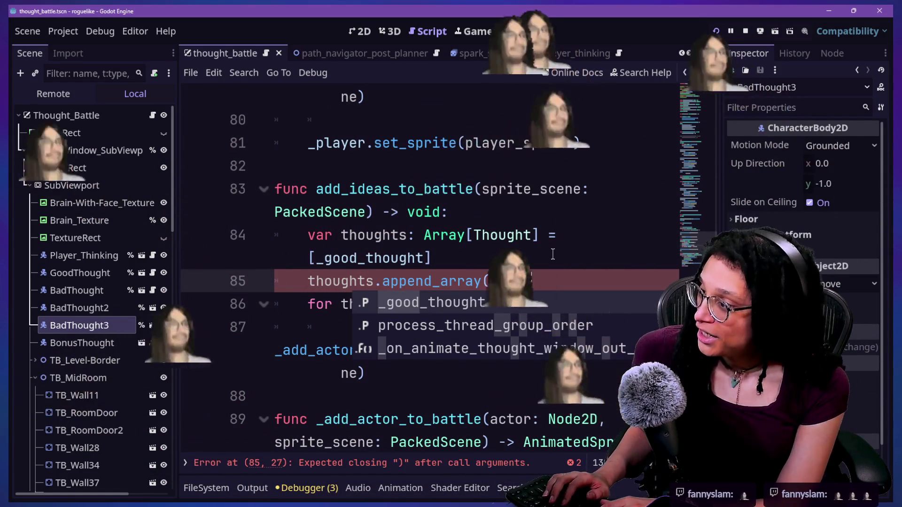
key("BackSpace")
key("BackSpace")
key("BackSpace")
type("bad_")
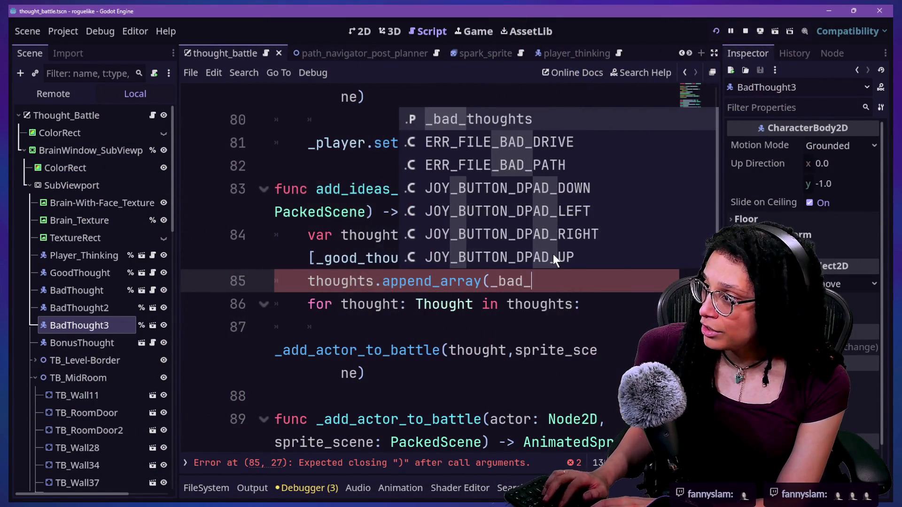
key("Return")
type(")")
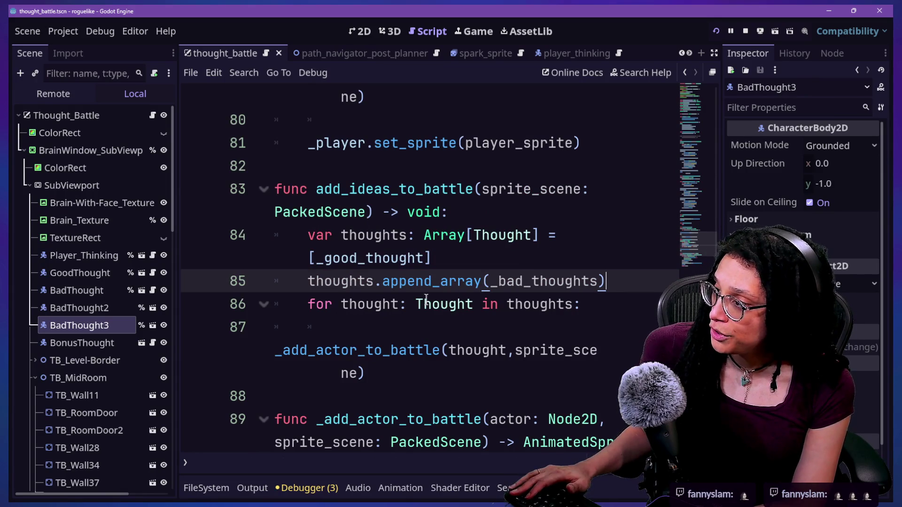
key("ctrl+shift+F11")
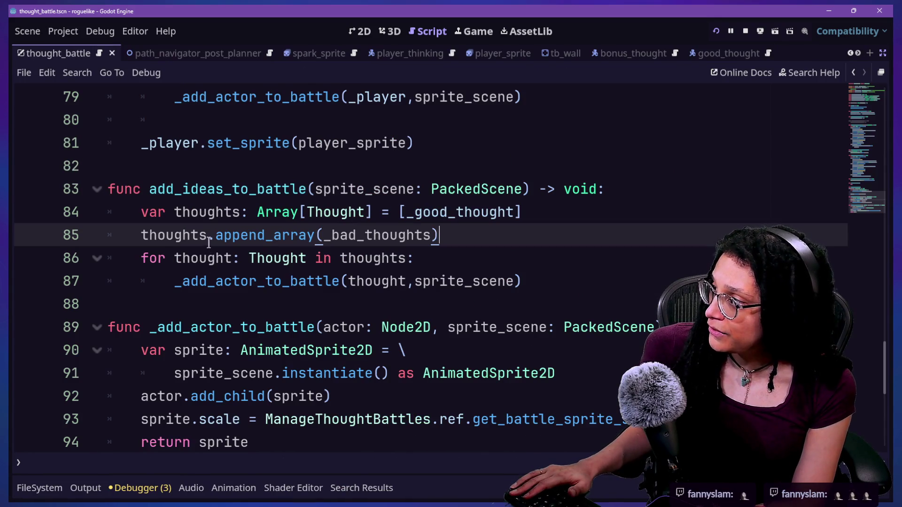
Add a blank line after line 85 and review the _good_thought and _bad_thoughts lines
key("Return")
key("ctrl+z")
left_click(504, 227)
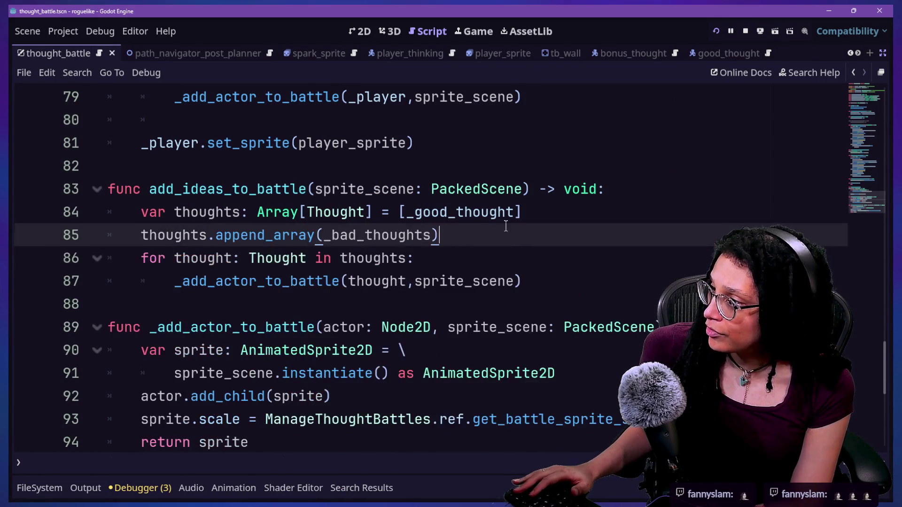
key("Return")
left_click_drag(409, 210, 480, 217)
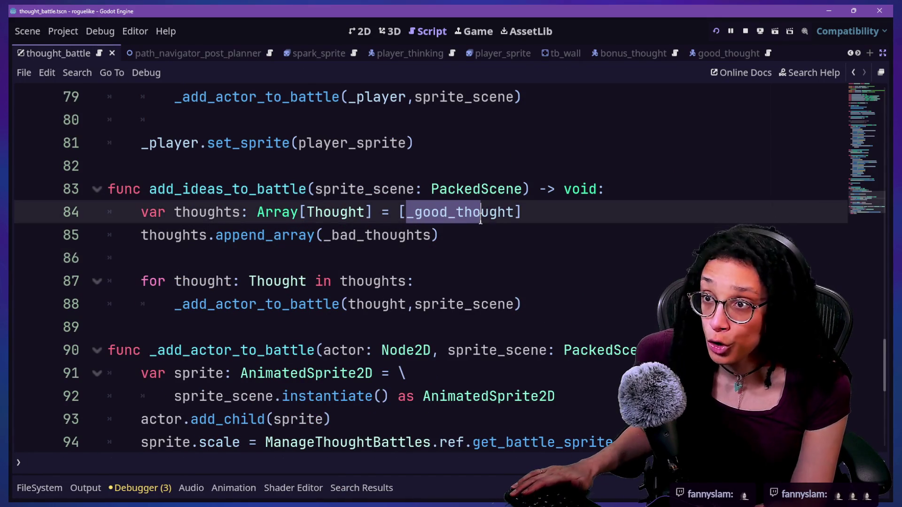
left_click(513, 217)
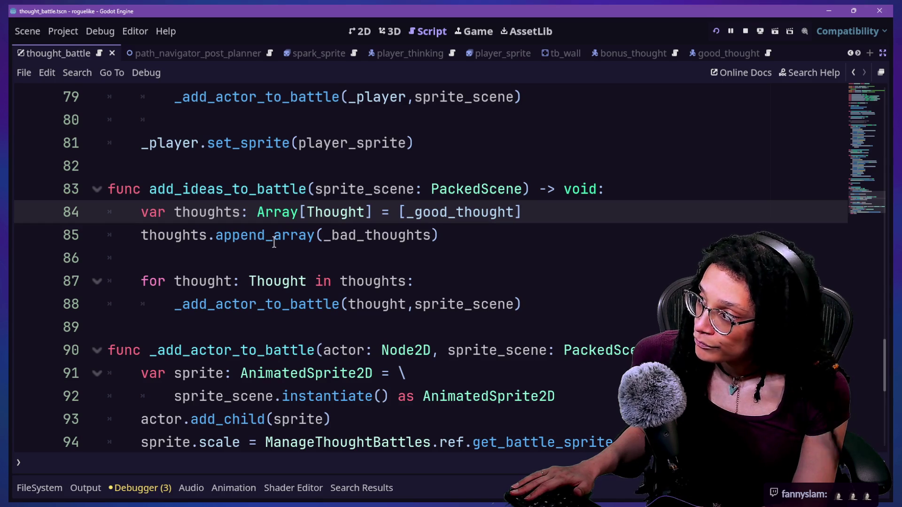
mouse_move(324, 236)
left_mouse_down()
mouse_move(431, 236)
mouse_move(439, 213)
left_mouse_up()
left_click(431, 235)
Check the loop body on line 88, then run the project with F5
left_click(253, 212)
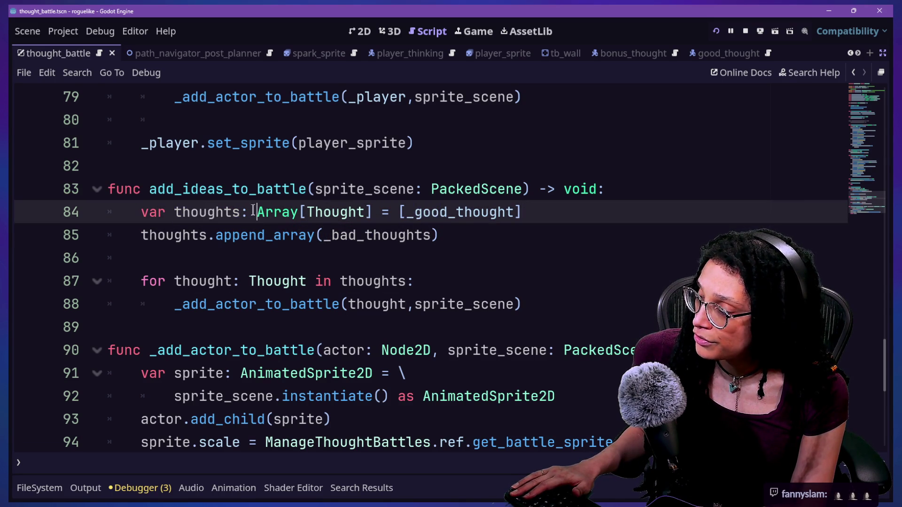
left_click_drag(331, 236, 371, 237)
left_click(441, 235)
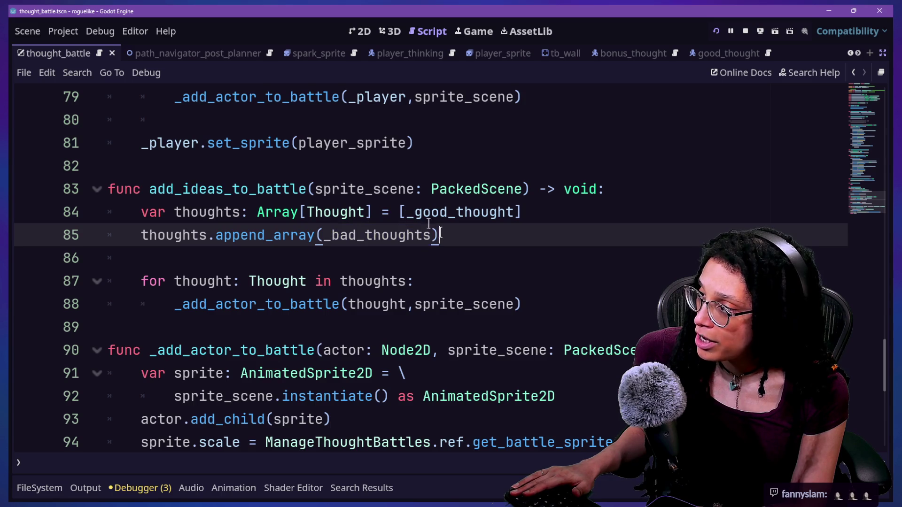
left_click(413, 212)
left_click(137, 305)
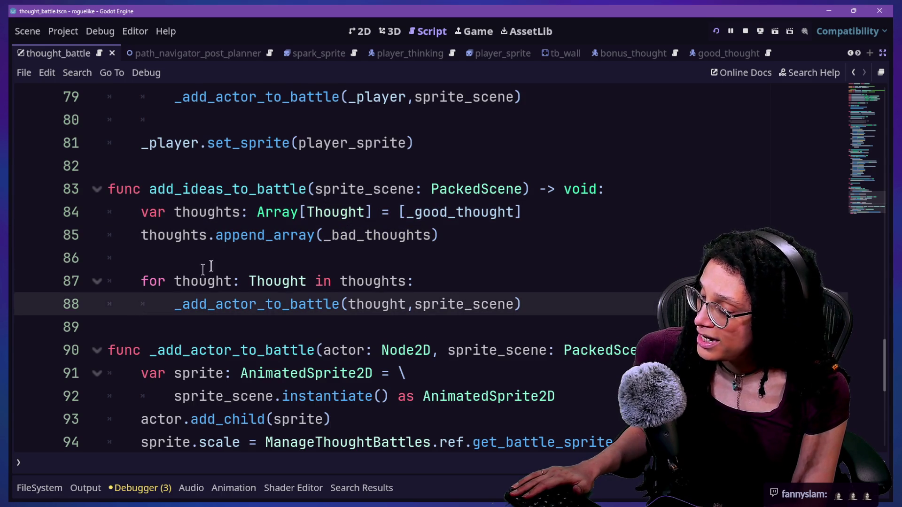
left_click(549, 305)
key("F5")
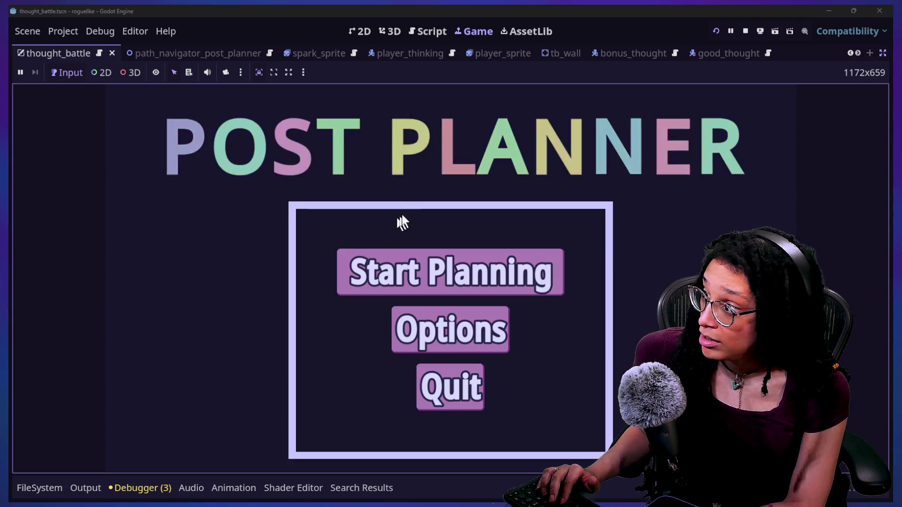
Start planning as Mewsky and walk the brain into a thought to open the maze battle
left_click(444, 265)
left_click(386, 258)
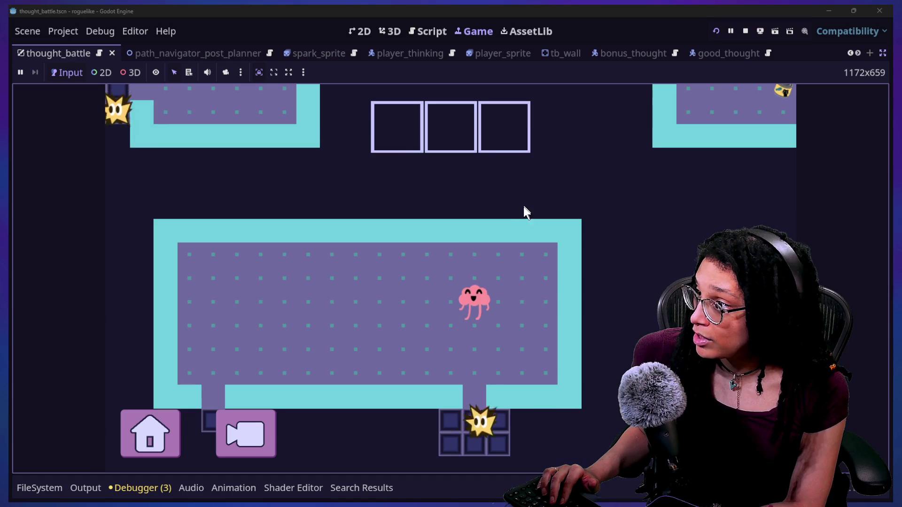
key("Down")
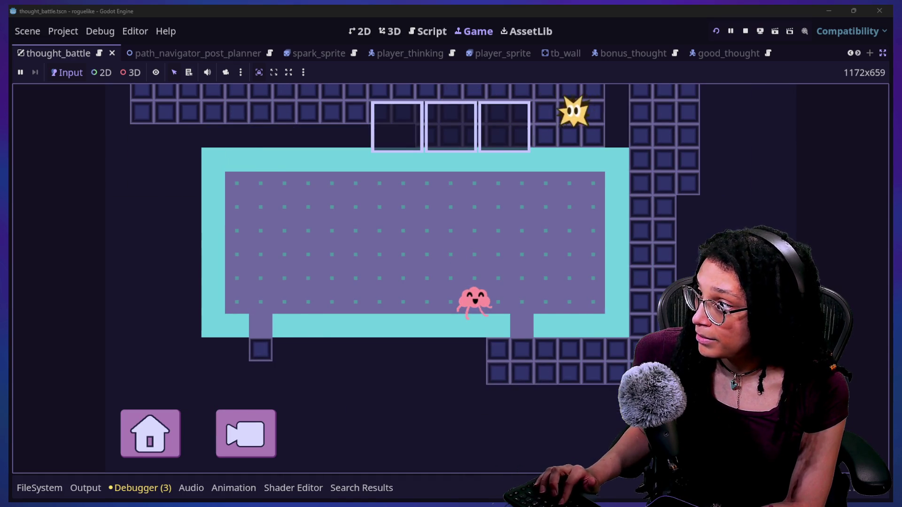
key("Right")
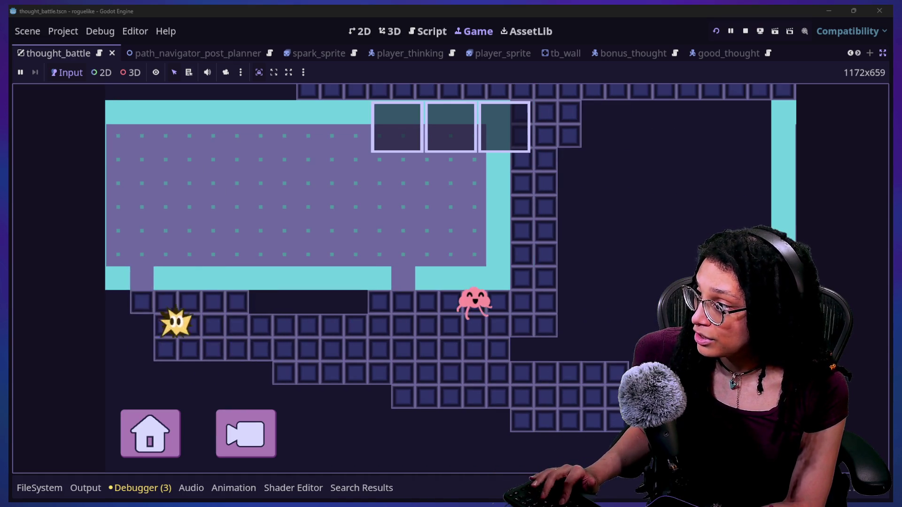
key("Up")
key("Down")
key("Right")
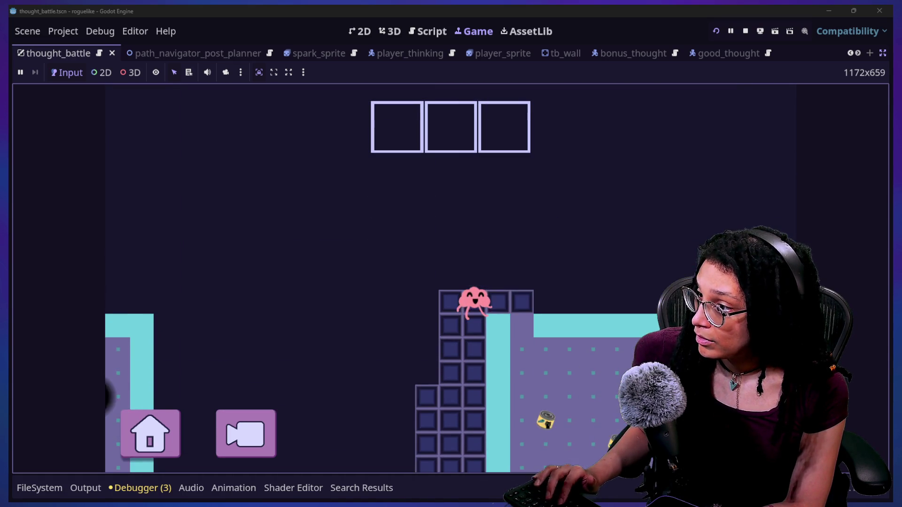
key("Down")
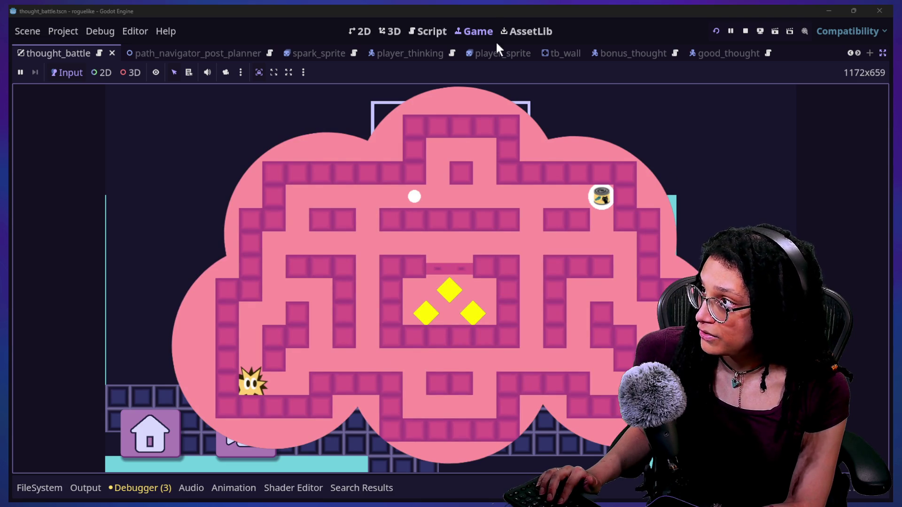
Return to the battle script and open the debugger's error list
left_click(440, 33)
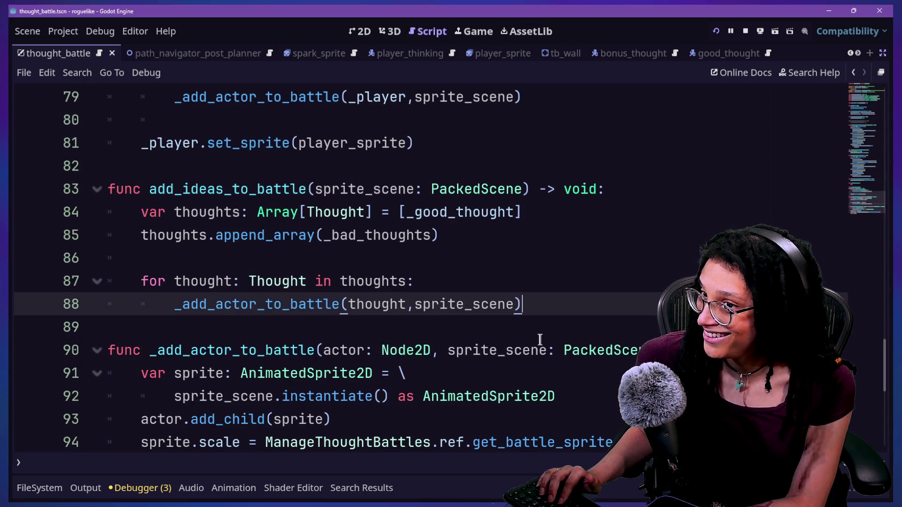
scroll(316, 340, "down", 2)
scroll(313, 341, "up", 1)
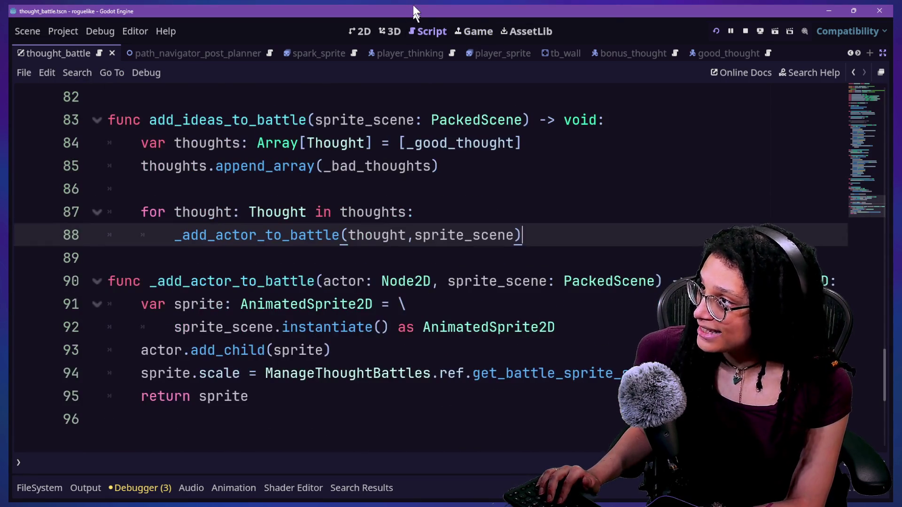
left_click(489, 30)
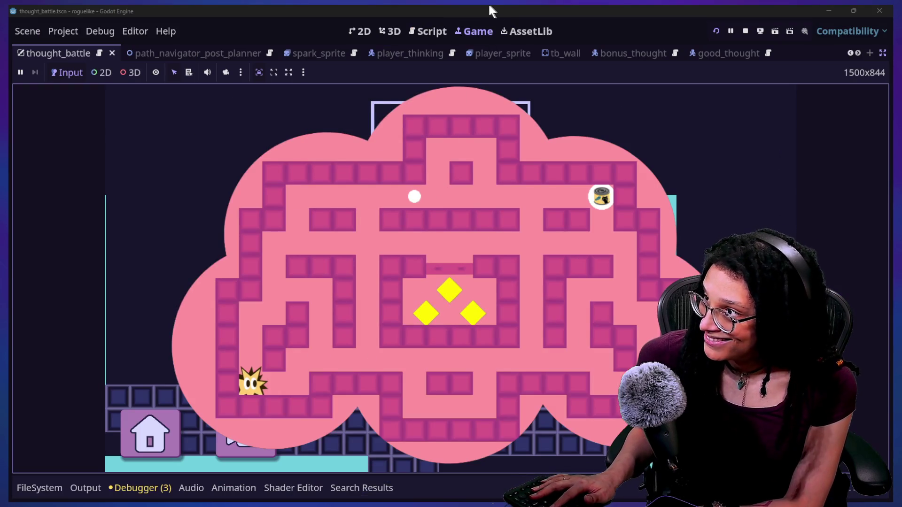
left_click(431, 31)
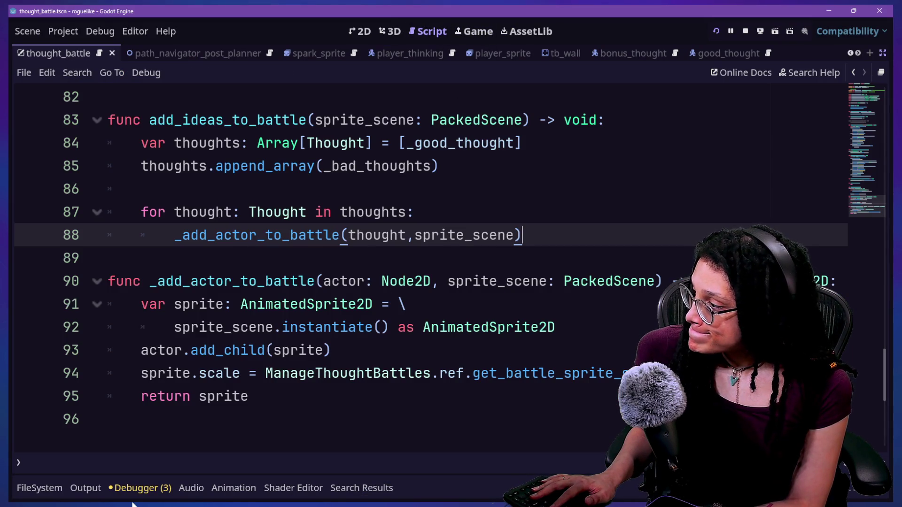
left_click(133, 483)
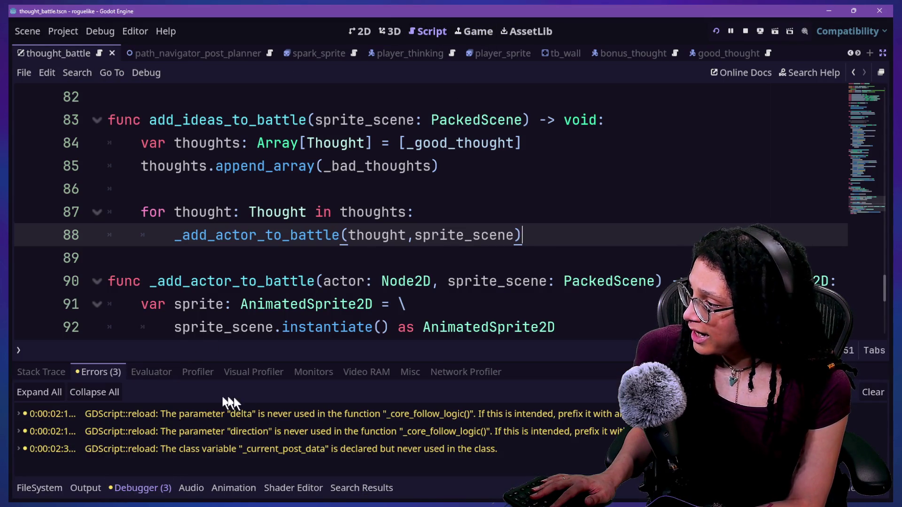
Hide the bottom panel and add print(thoughts) on a new line after line 85's append_array
left_click_drag(336, 293, 376, 305)
left_click(386, 265)
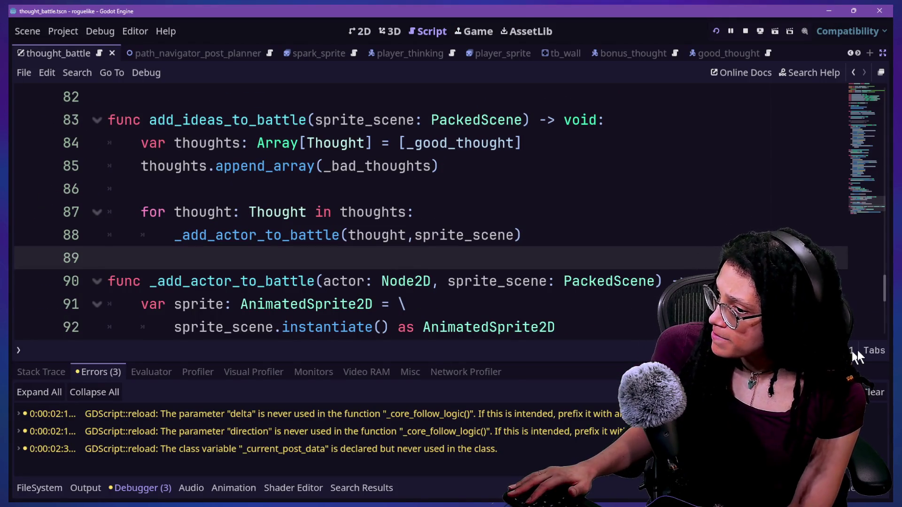
key("alt+o")
key("alt+o")
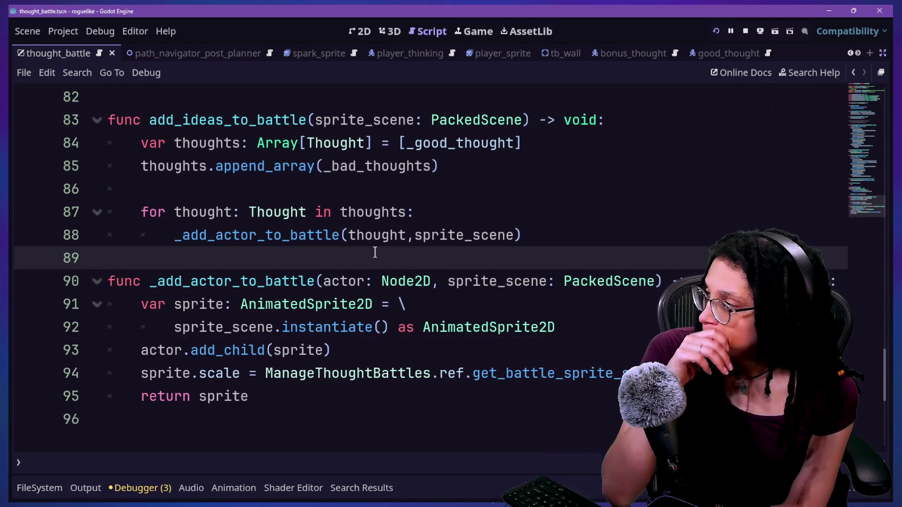
left_click(532, 160)
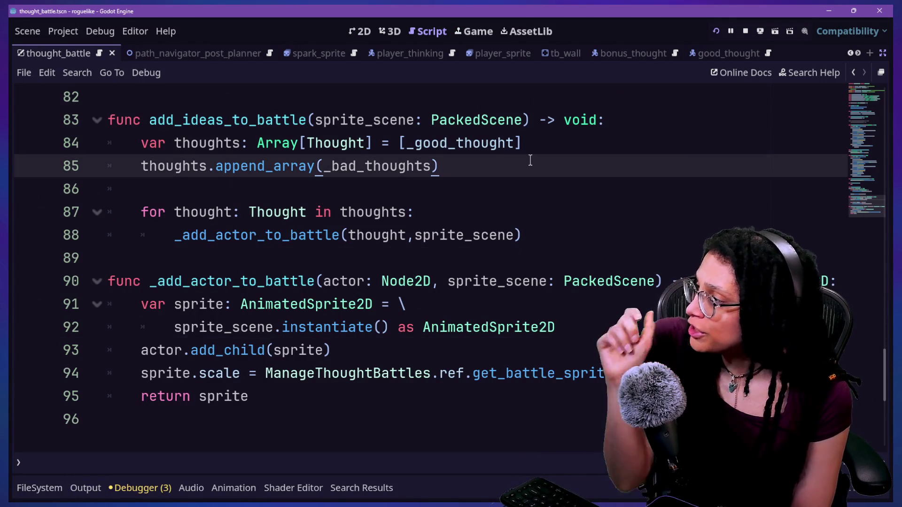
key("Return")
key("Return")
type("pr")
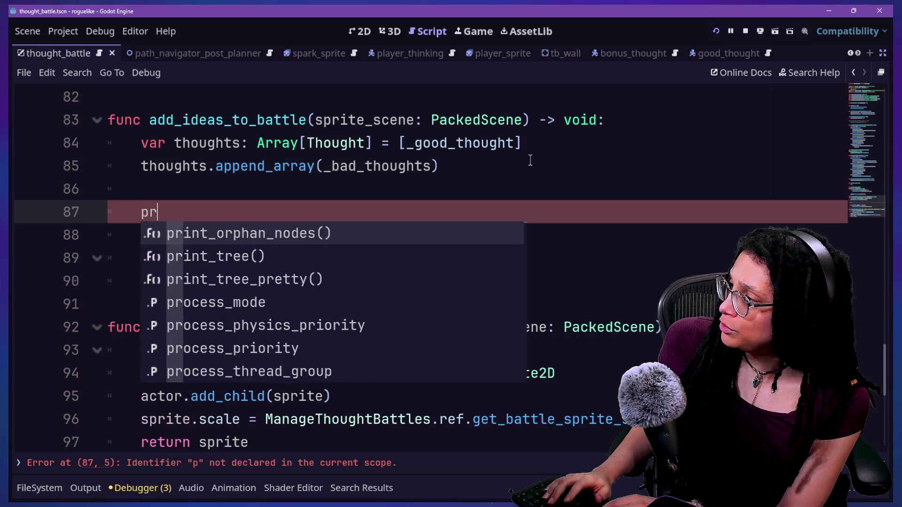
type("int(thoughts0")
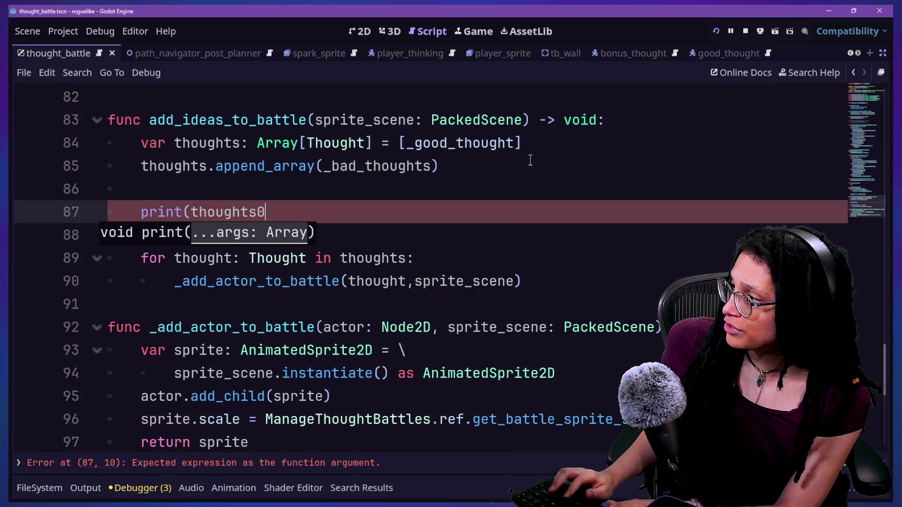
key("BackSpace")
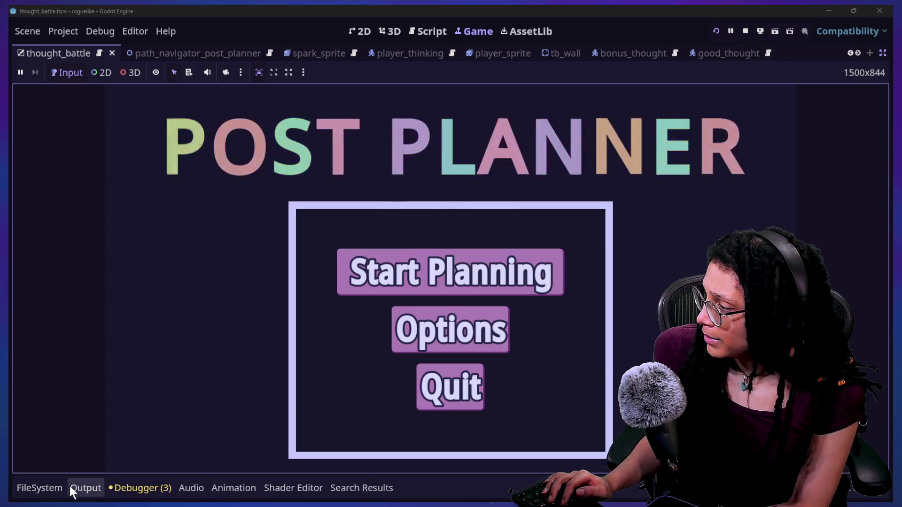
Open the Output log, then start planning and pick a platform to enter the level
left_click(82, 488)
left_click(416, 319)
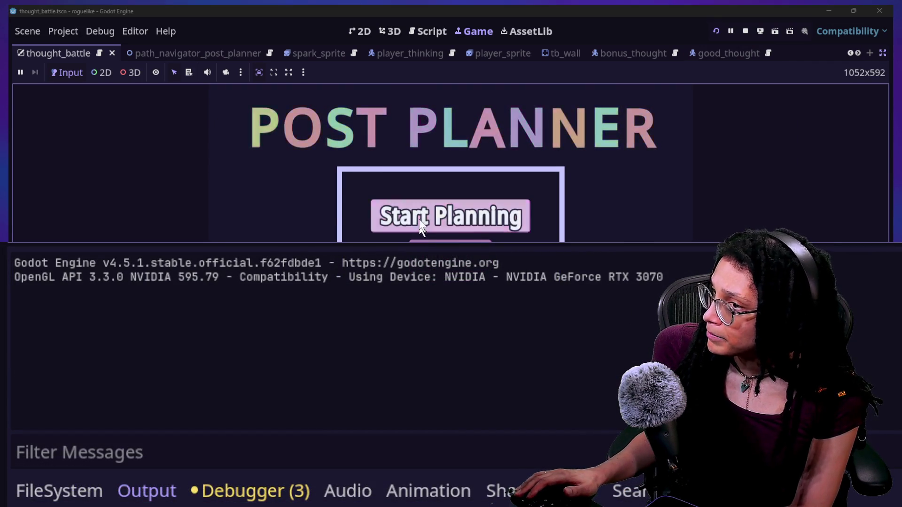
left_click(441, 226)
left_click(422, 220)
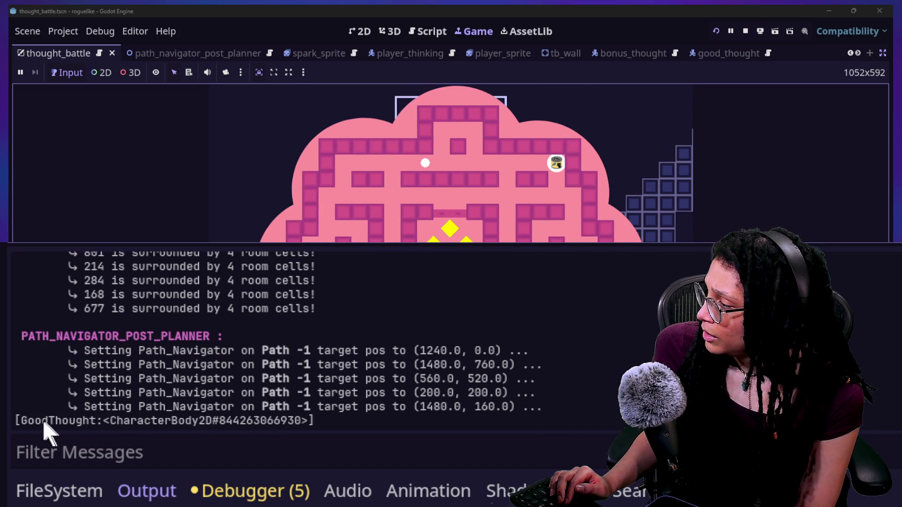
Inspect the printed GoodThought line in the Output, then return to the script
left_click_drag(36, 421, 86, 421)
left_click(306, 425)
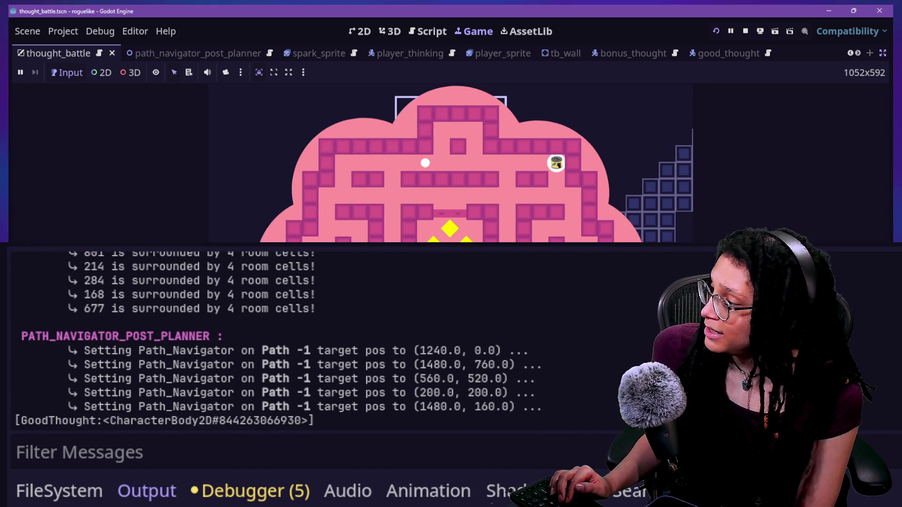
triple_click(277, 421)
left_click(62, 420)
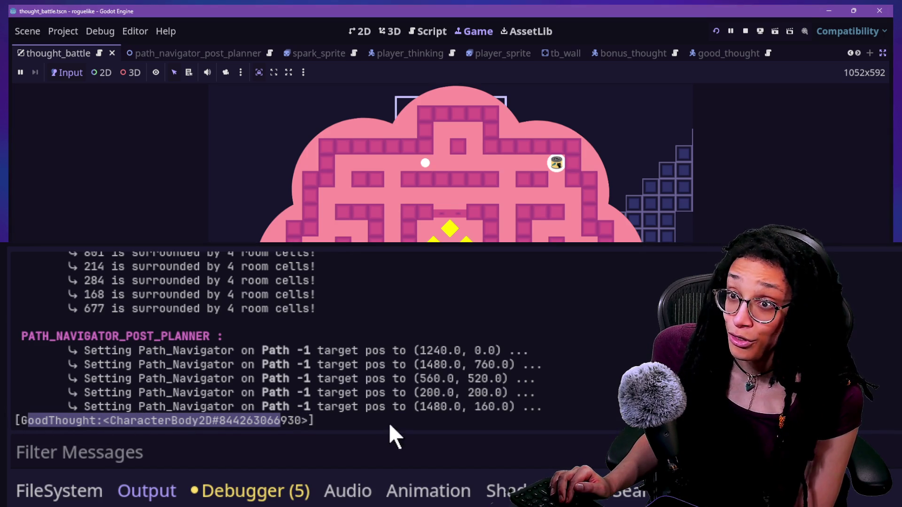
left_click(327, 181)
left_click(446, 32)
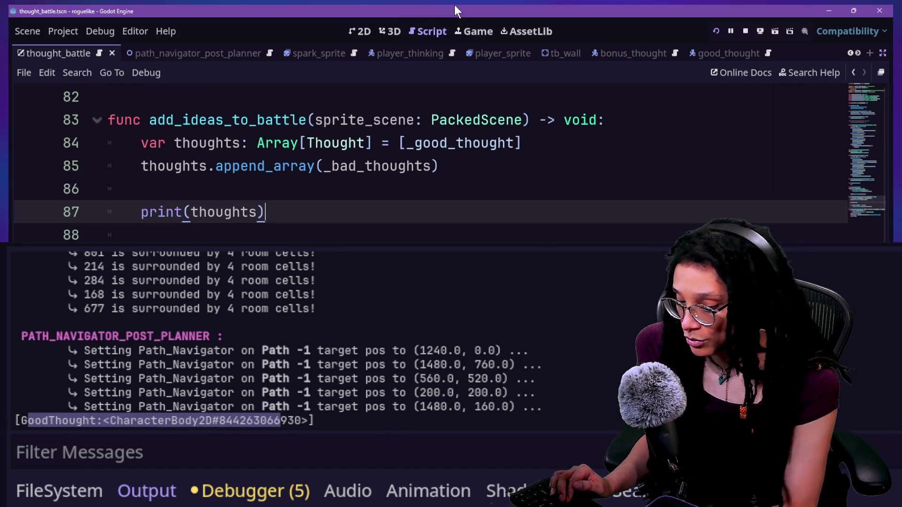
key("ctrl+j")
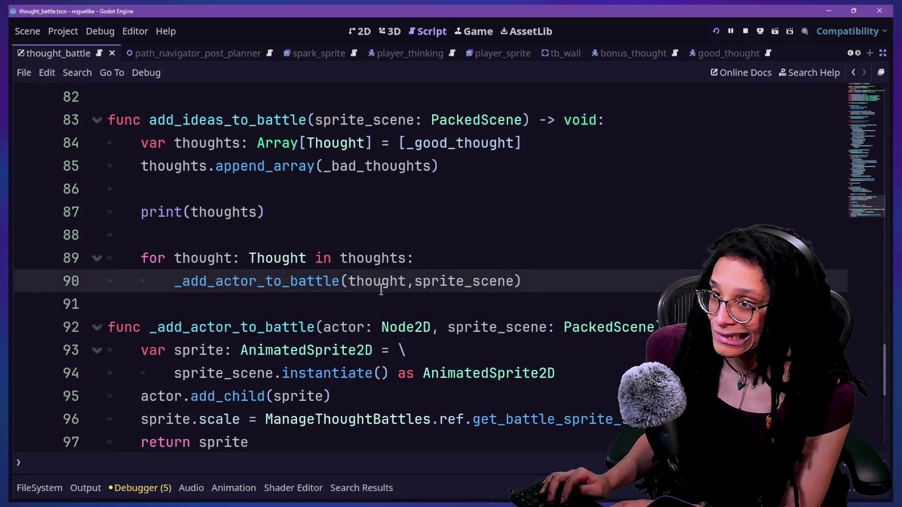
scroll(491, 213, "up", 20)
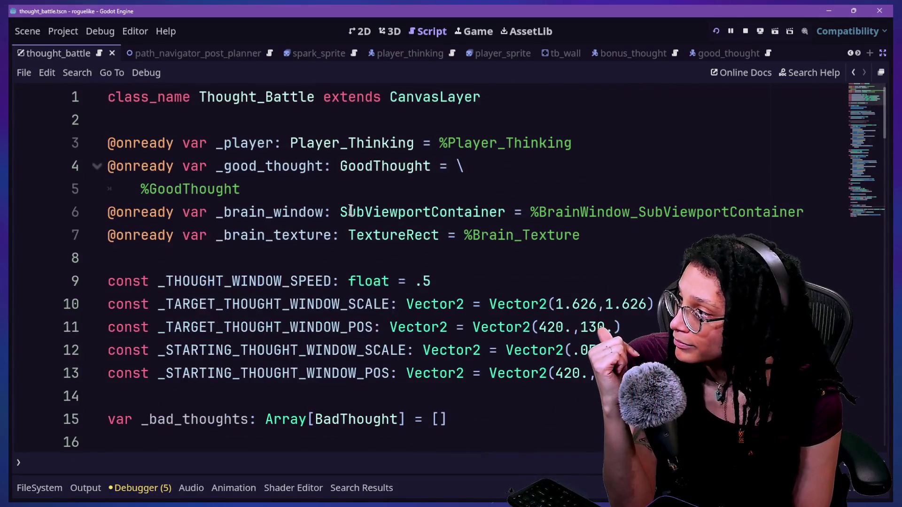
scroll(468, 216, "down", 5)
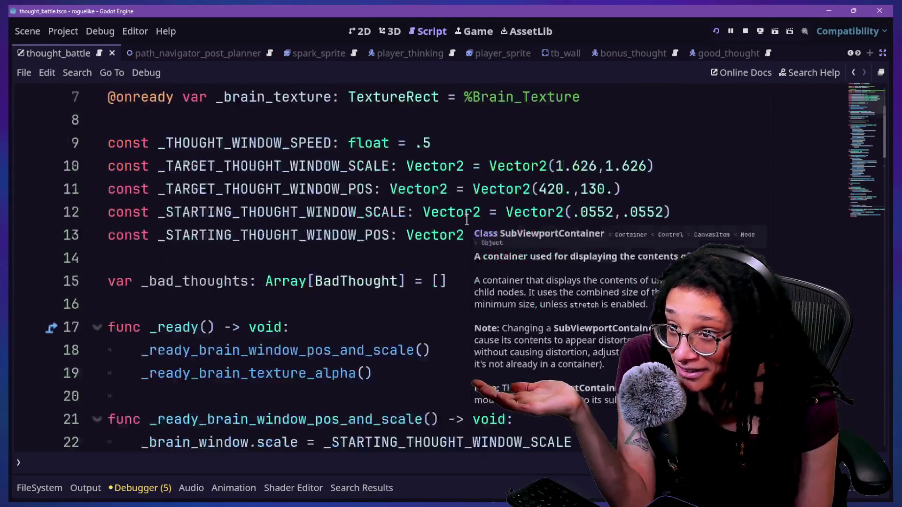
scroll(304, 208, "up", 4)
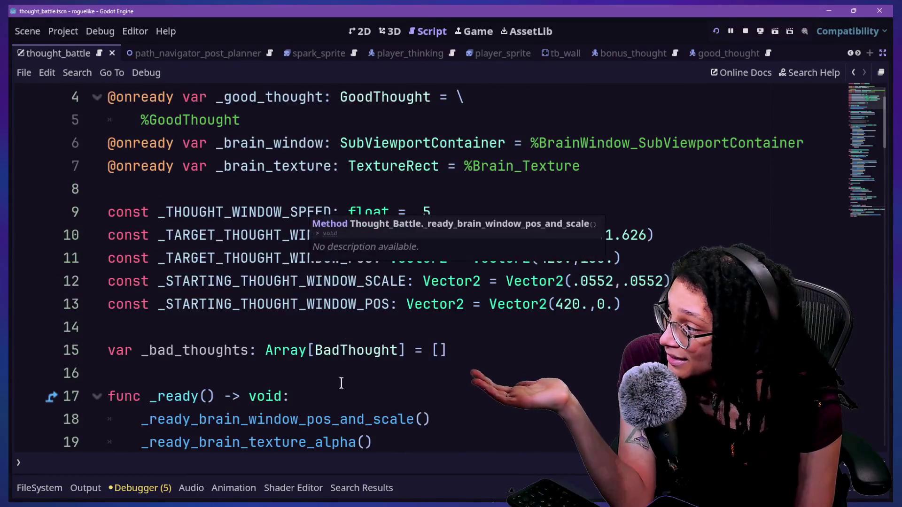
left_click_drag(141, 350, 455, 353)
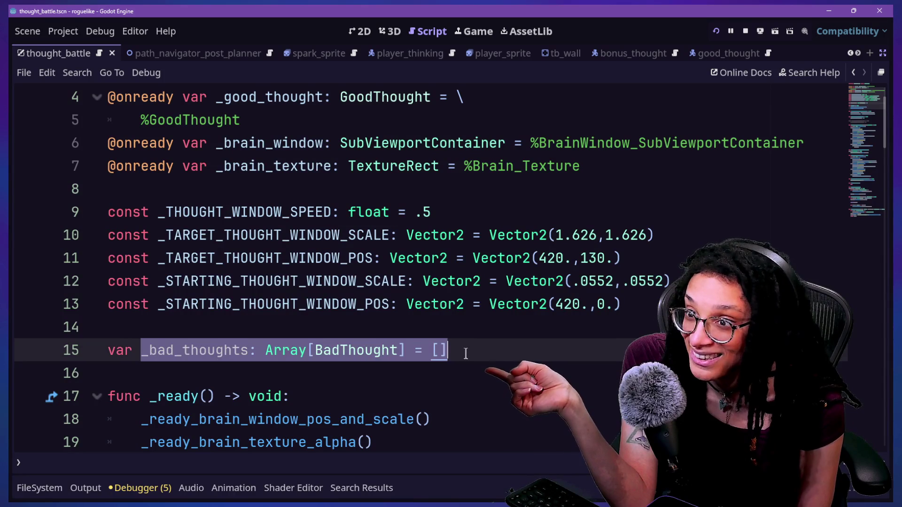
left_click(466, 353)
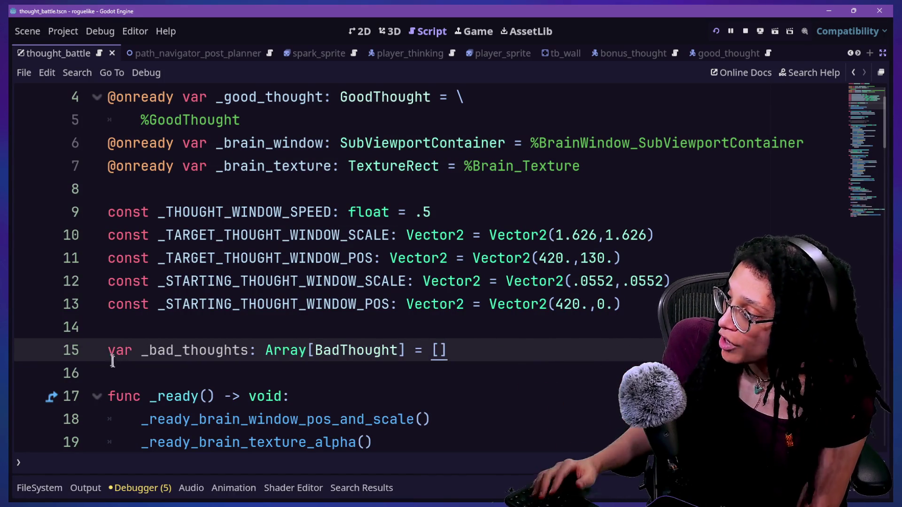
type("@onready")
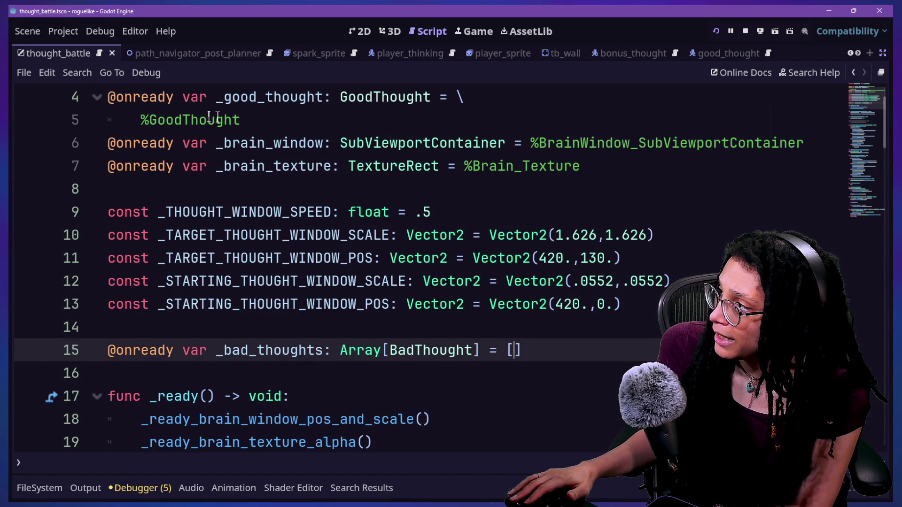
Fill the _bad_thoughts array with comma-separated %BadThought node references
key("BackSpace")
type("Bad")
key("Return")
type(",")
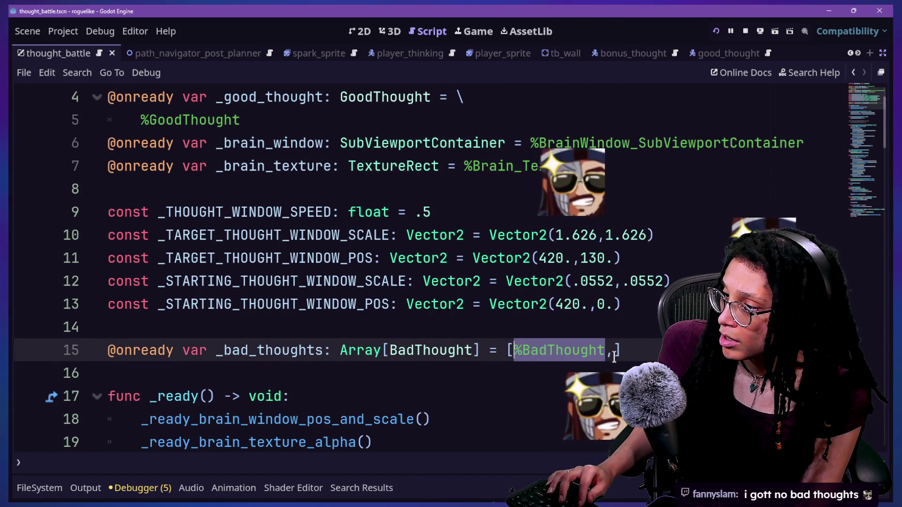
key("ctrl+c")
key("Right")
key("Right")
key("ctrl+v")
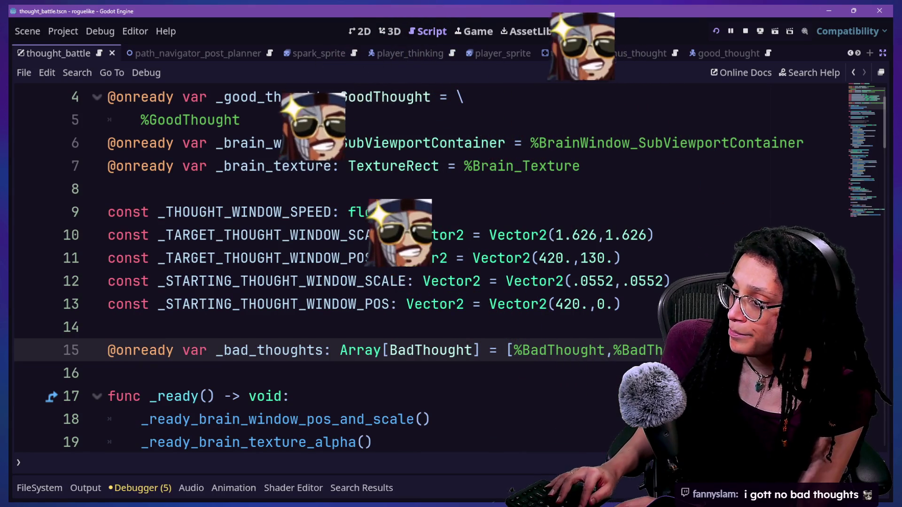
Save the script and run the project
left_click(705, 235)
key("ctrl+s")
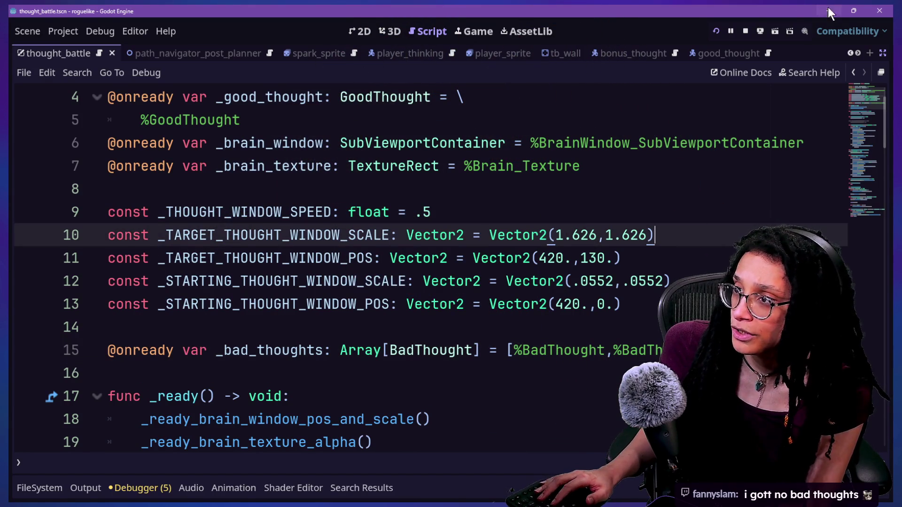
left_click(722, 29)
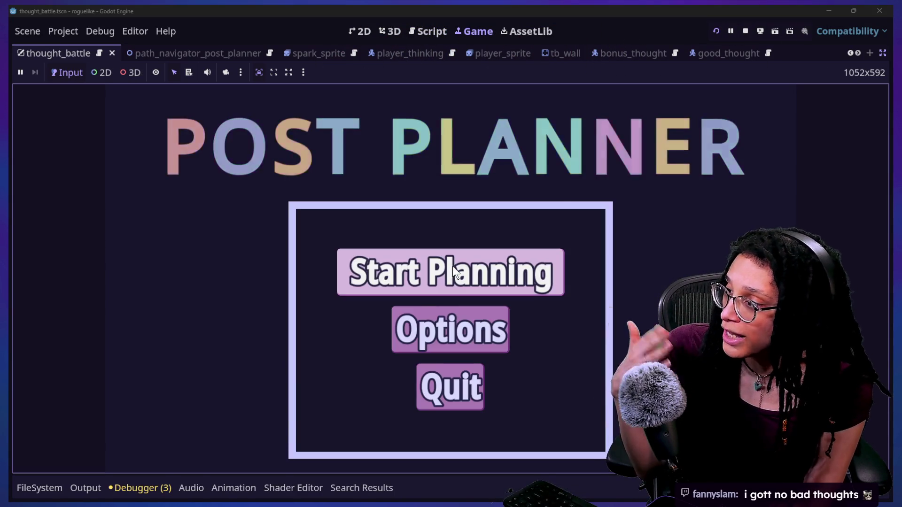
Start planning with Catstagram and review the typed-array errors in the Debugger
left_click(453, 266)
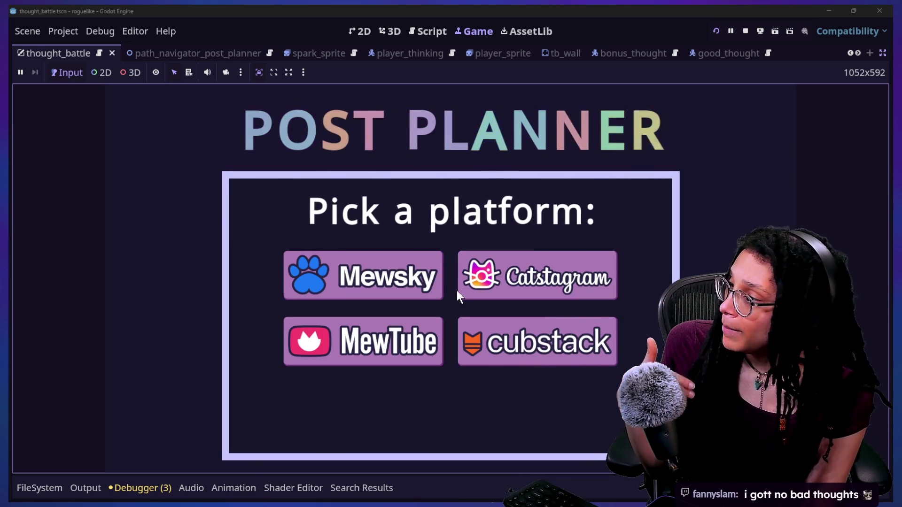
left_click(484, 266)
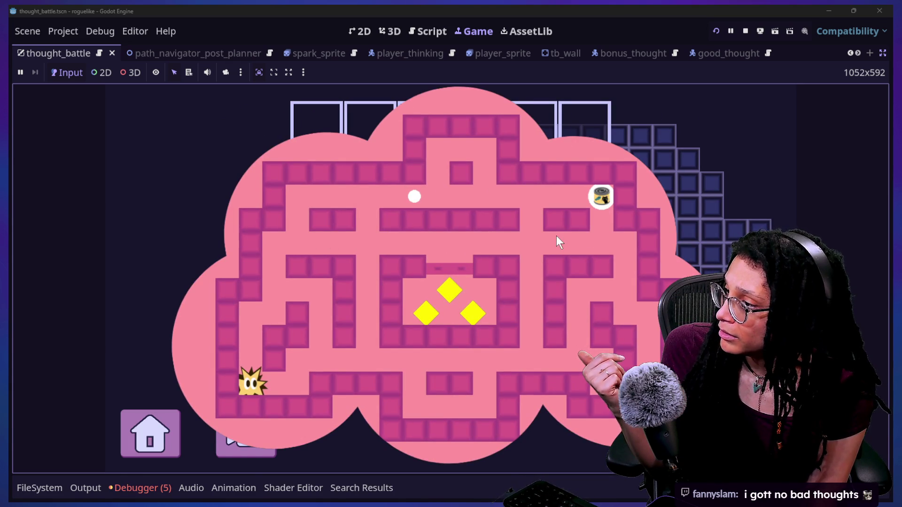
left_click(150, 489)
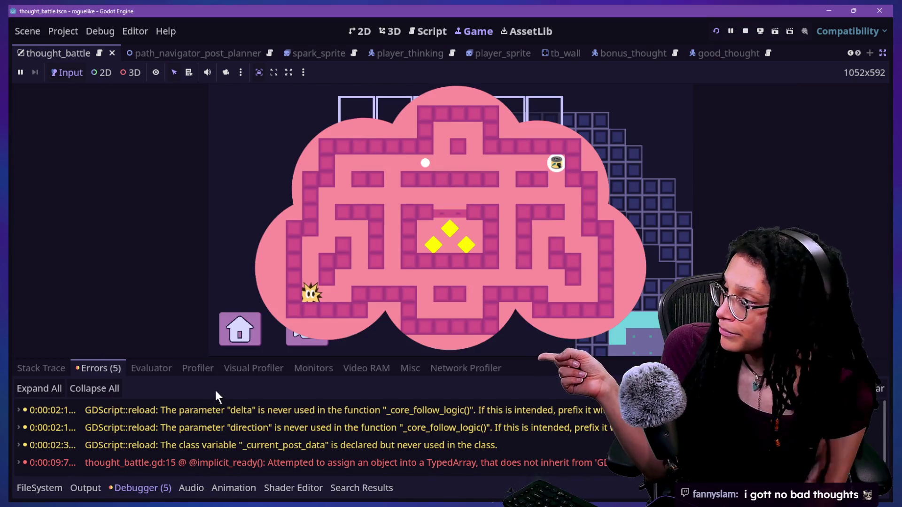
scroll(225, 424, "down", 1)
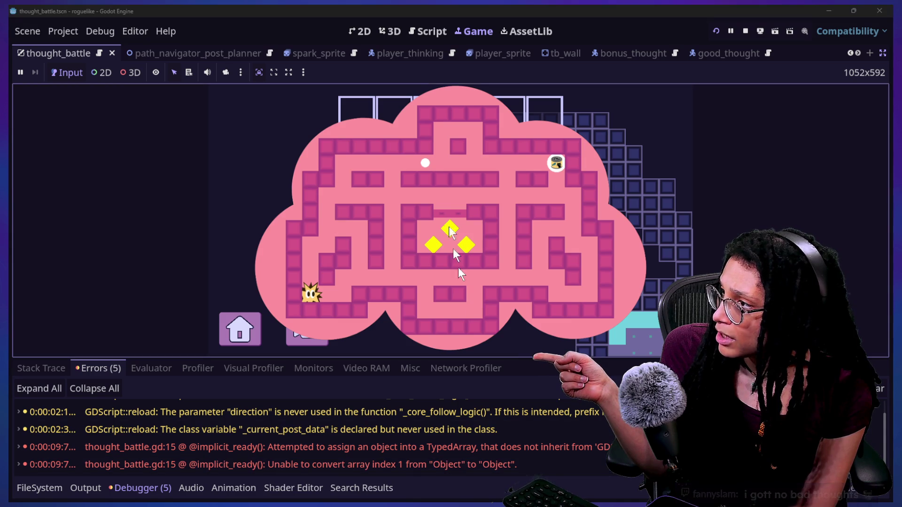
Back in thought_battle.gd, select the three %BadThought references on line 15
left_click(427, 31)
scroll(405, 213, "up", 1)
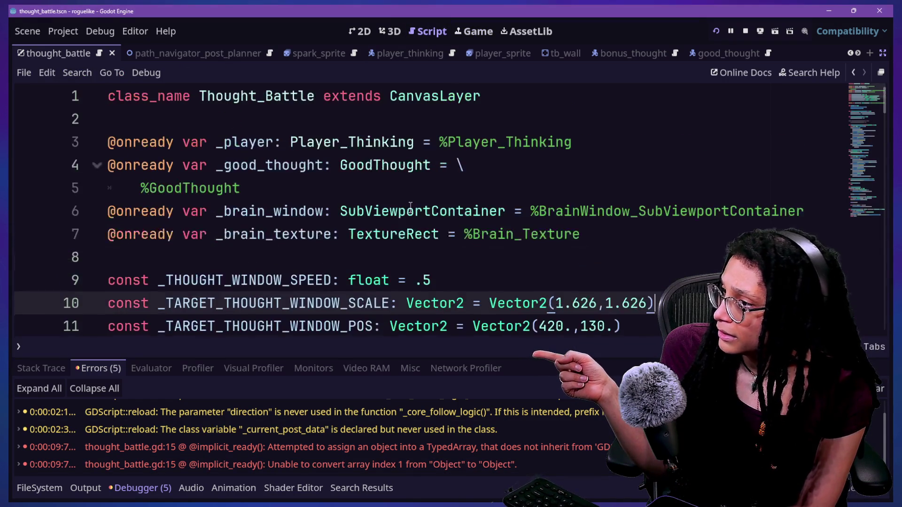
scroll(409, 209, "down", 6)
scroll(410, 207, "up", 3)
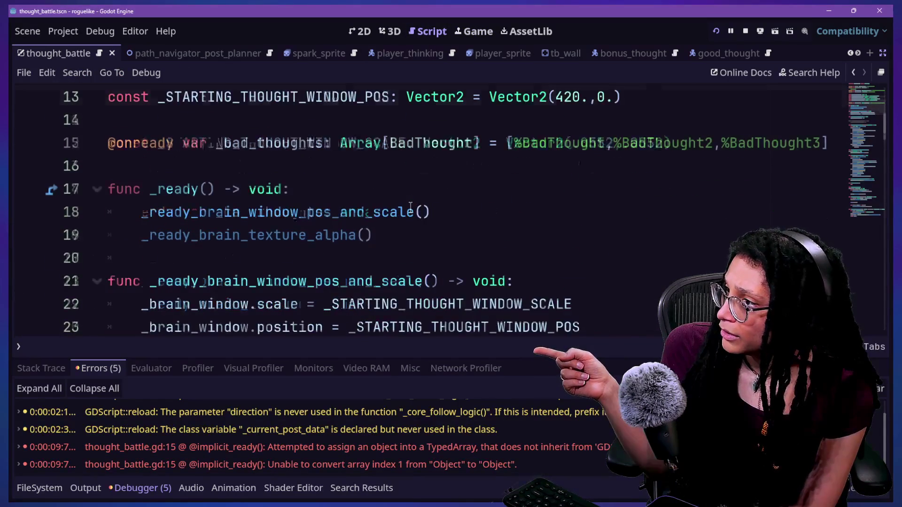
left_click(520, 214)
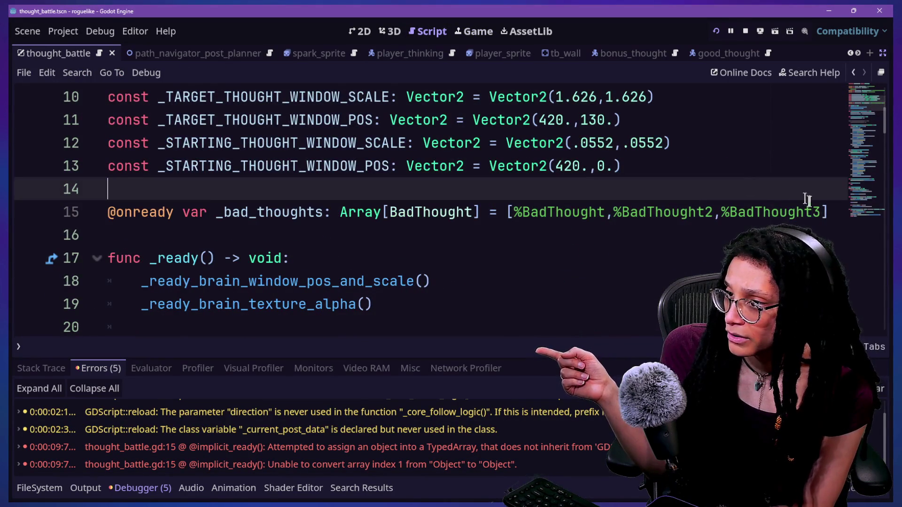
mouse_move(821, 209)
left_mouse_down()
mouse_move(467, 207)
mouse_move(501, 212)
left_mouse_up()
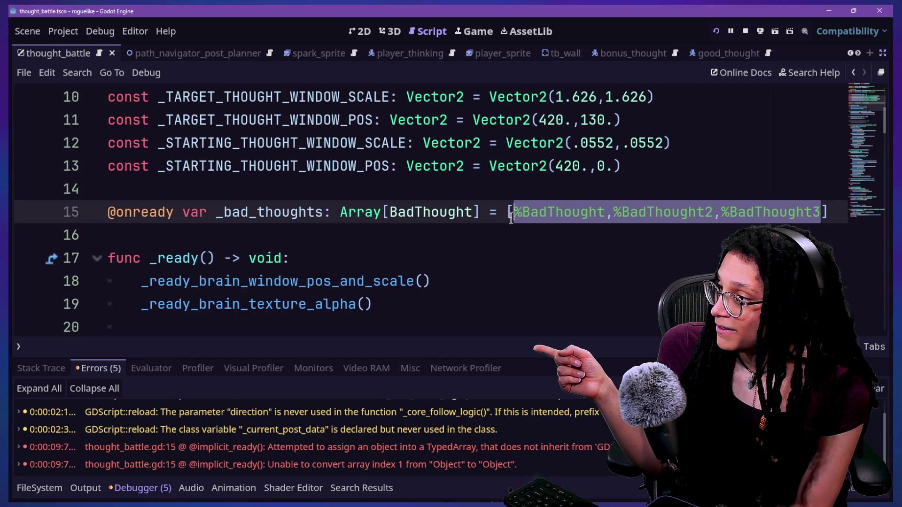
Delete the %BadThought references so _bad_thoughts is an empty list
key("BackSpace")
right_click(486, 224)
left_click(417, 251)
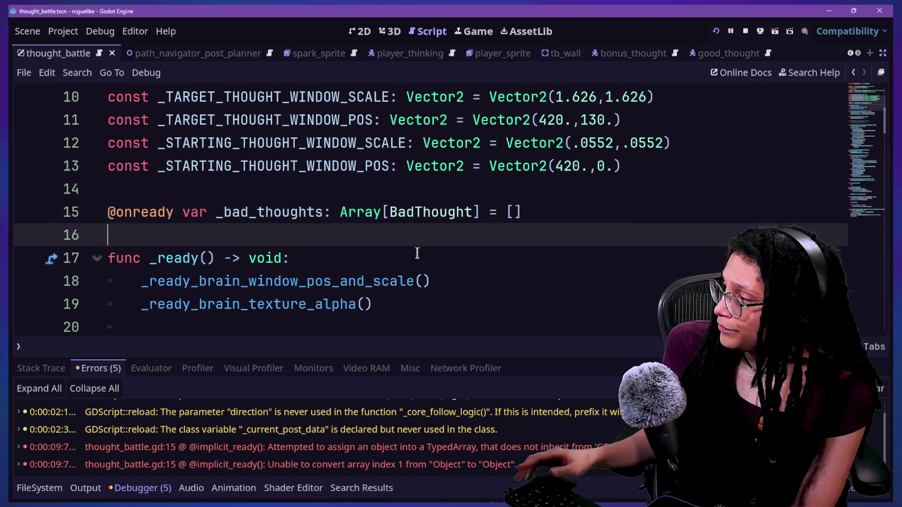
Add a _ready_bad_thoughts_array() call as the first line of _ready and hide the bottom panel
left_click(446, 263)
key("Return")
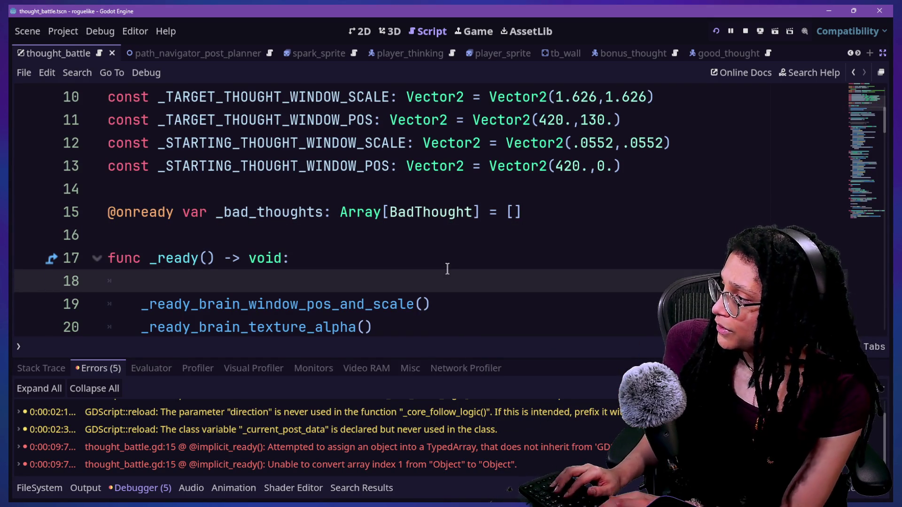
type("_Read")
key("BackSpace")
key("BackSpace")
key("BackSpace")
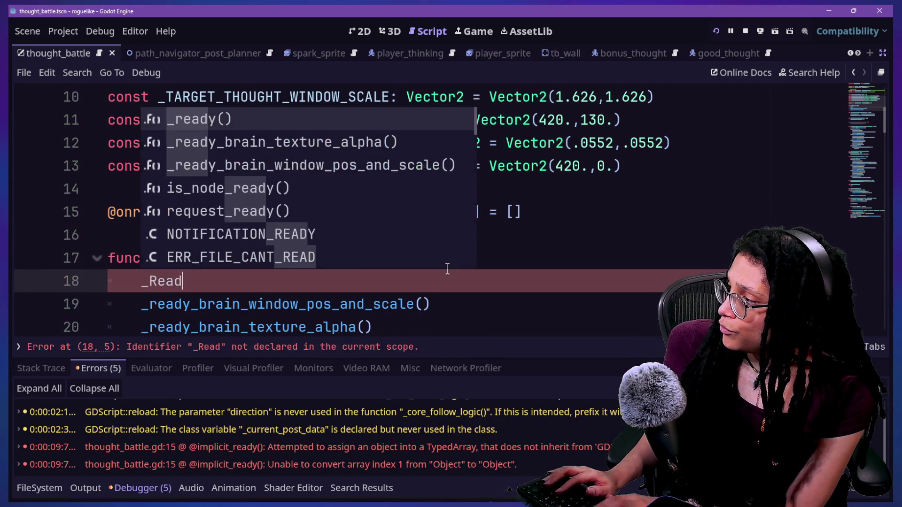
type("ready_bad_thoughts_ar")
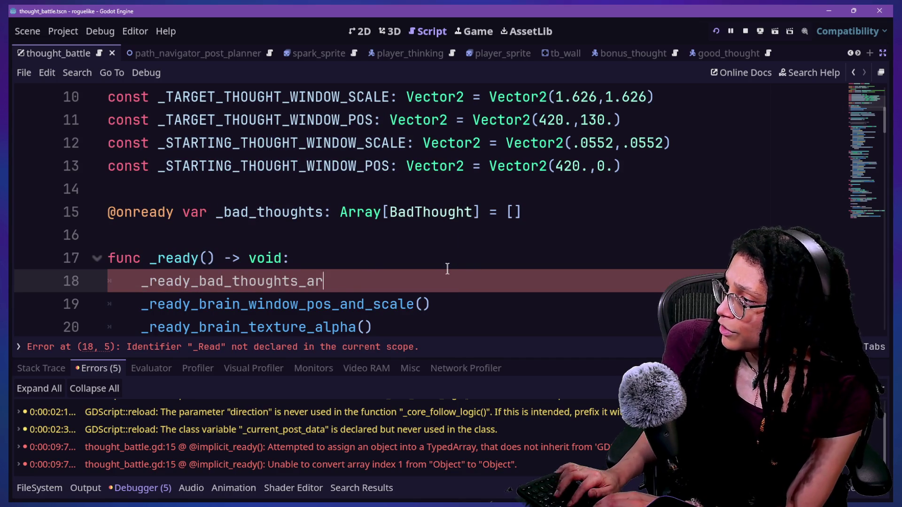
key("alt+o")
key("alt+o")
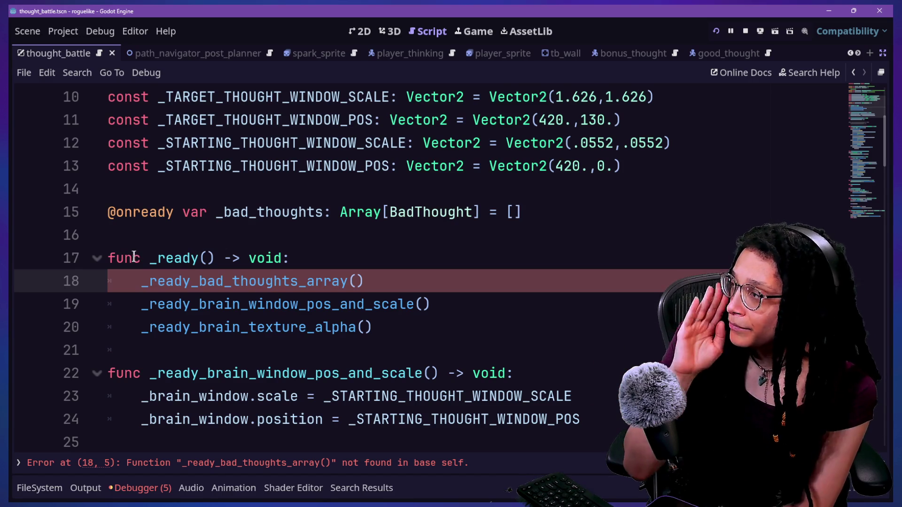
Review the _ready function header and the three calls inside it
scroll(167, 279, "up", 2)
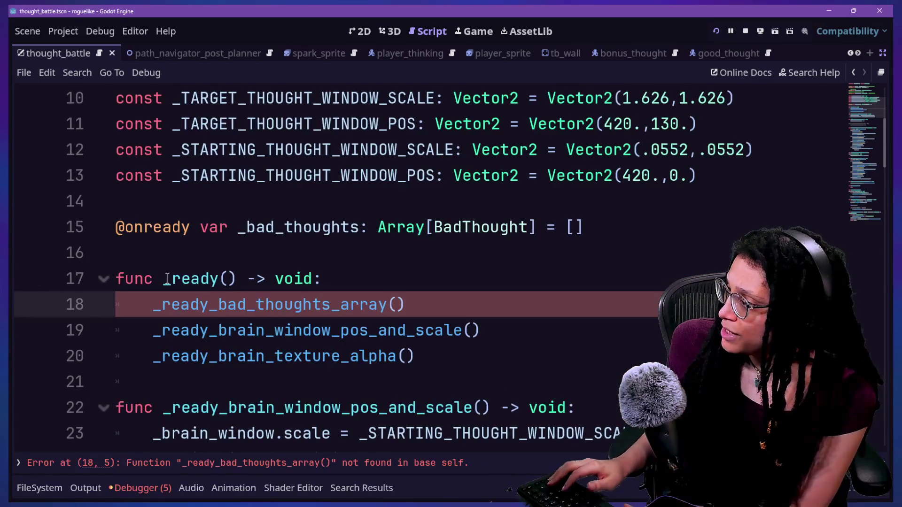
left_click_drag(172, 279, 217, 280)
mouse_move(157, 306)
left_mouse_down()
mouse_move(228, 328)
mouse_move(245, 354)
left_mouse_up()
left_click(245, 353)
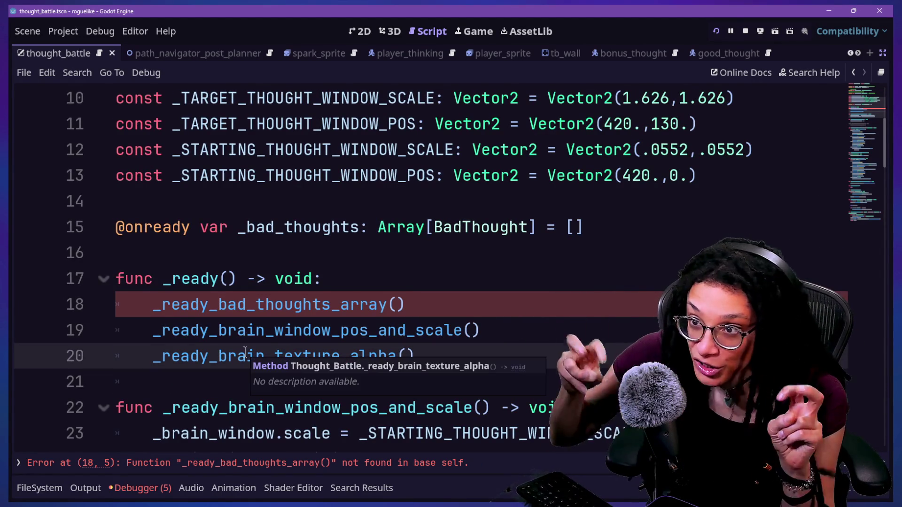
left_click_drag(153, 305, 217, 304)
left_click_drag(163, 279, 218, 280)
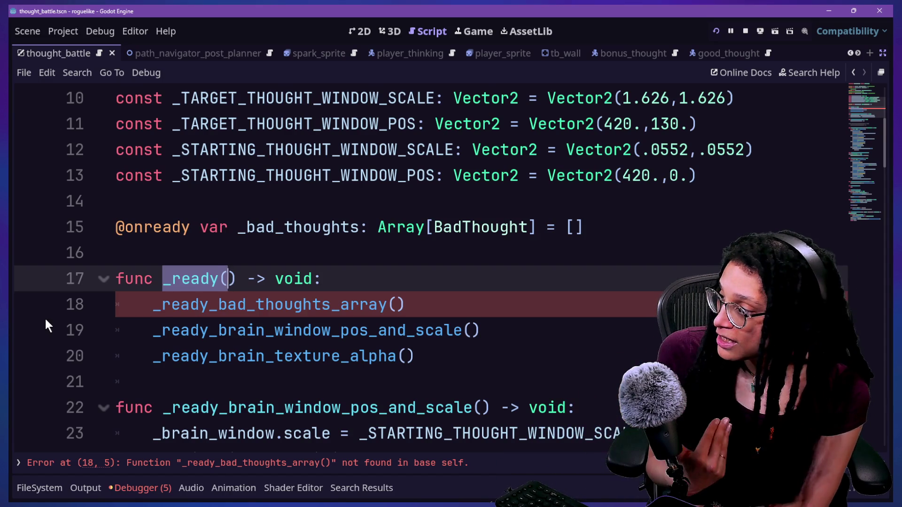
scroll(271, 314, "down", 4)
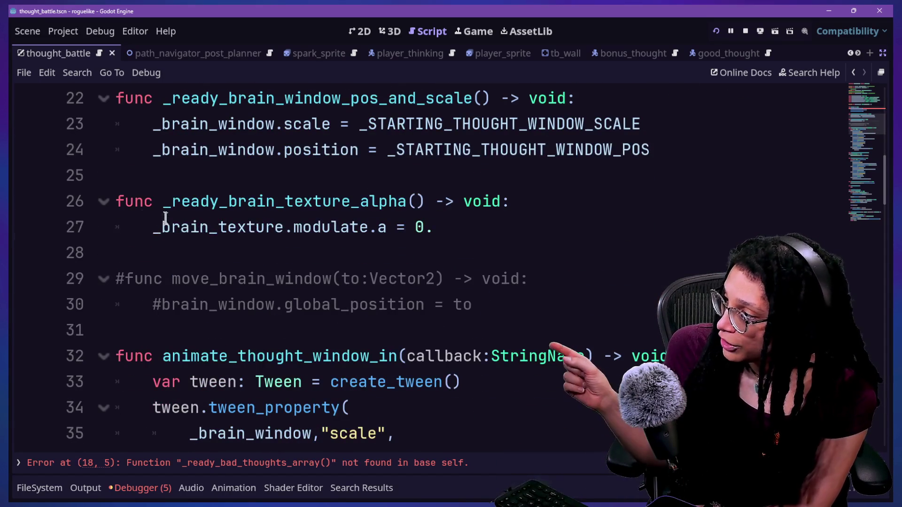
Examine the ready-named function around lines 26–27 in the brain texture code
left_click(161, 217)
left_click(211, 211)
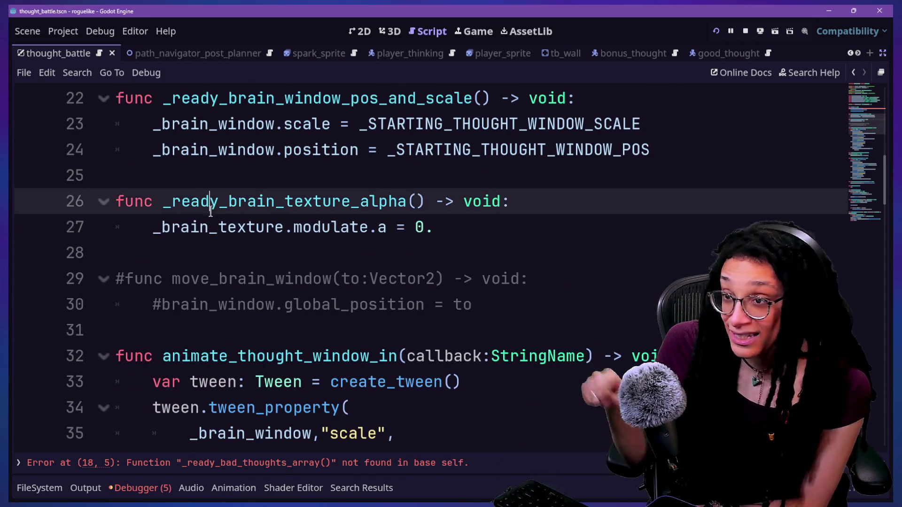
left_click_drag(218, 202, 183, 202)
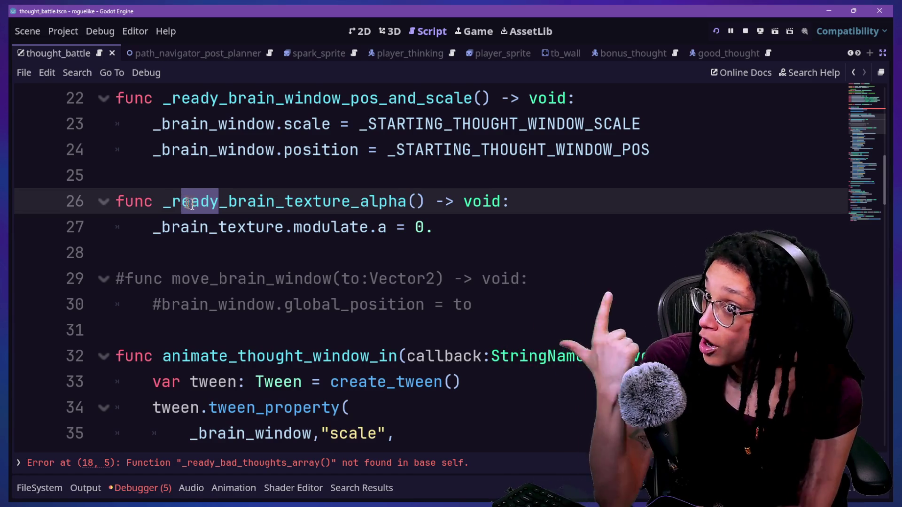
left_click(340, 199)
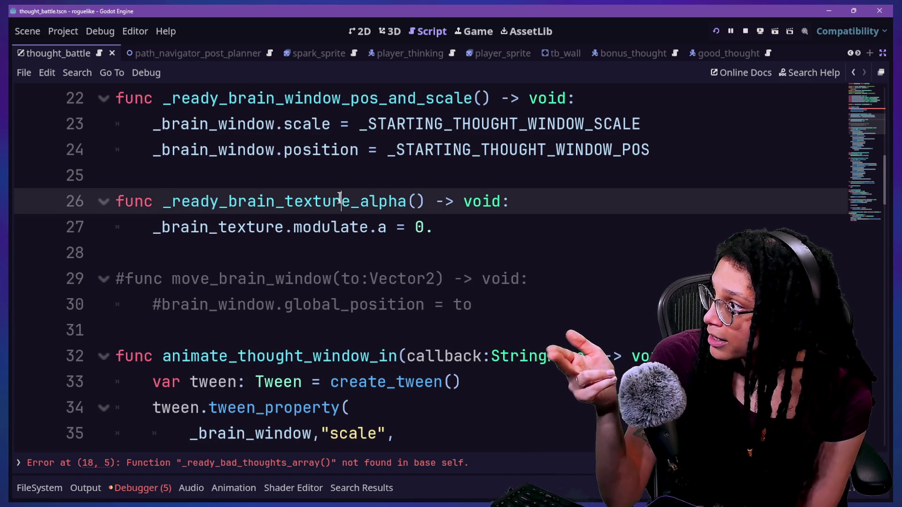
left_click(503, 228)
scroll(501, 229, "up", 3)
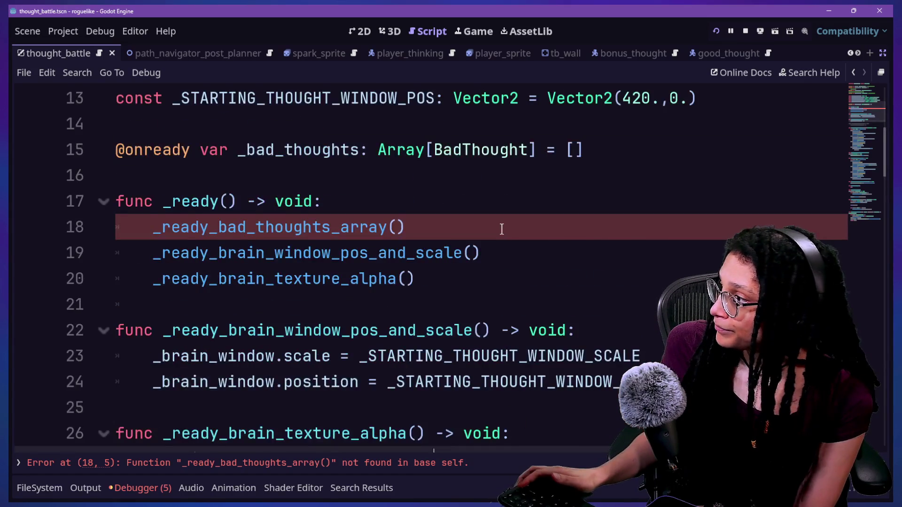
scroll(501, 229, "down", 1)
Add a new _ready_bad_thoughts_array() function below the _ready block
left_click(484, 207)
key("Return")
key("Return")
key("BackSpace")
type("func _ready_bad_thoughts_arra")
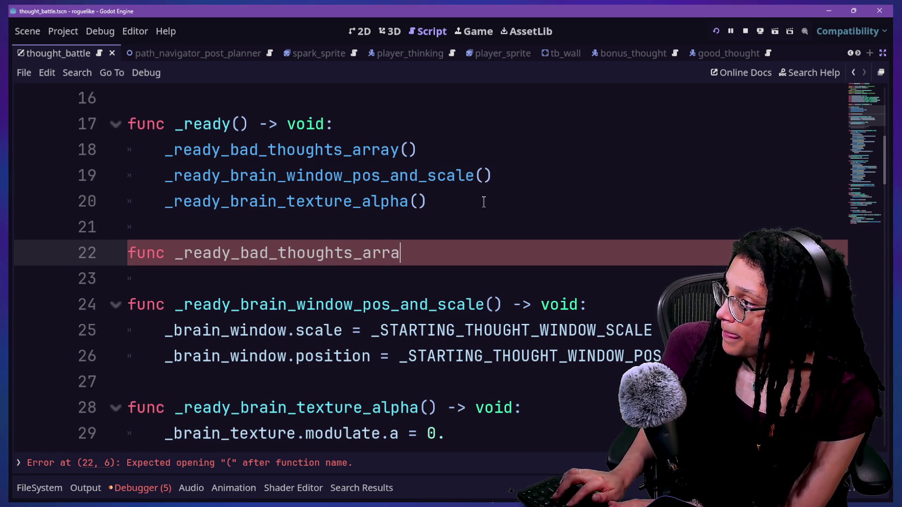
type(":")
key("Return")
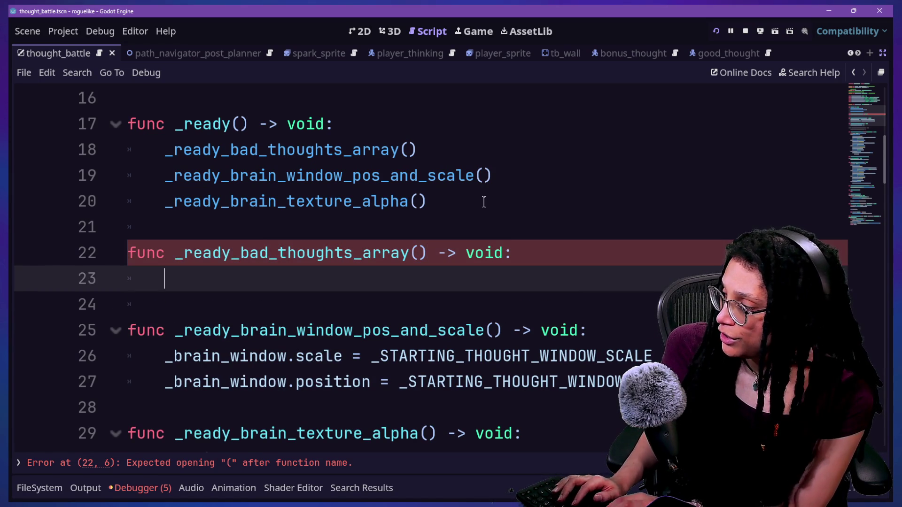
Write the body line _bad_thoughts.append(%BadThought using code completion
type("_bad")
key("Return")
type(".append(%")
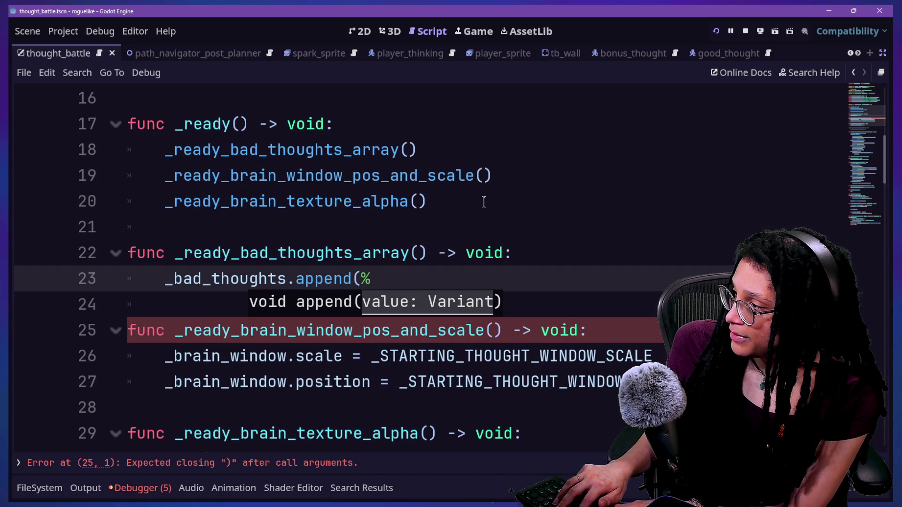
key("BackSpace")
key("BackSpace")
key("BackSpace")
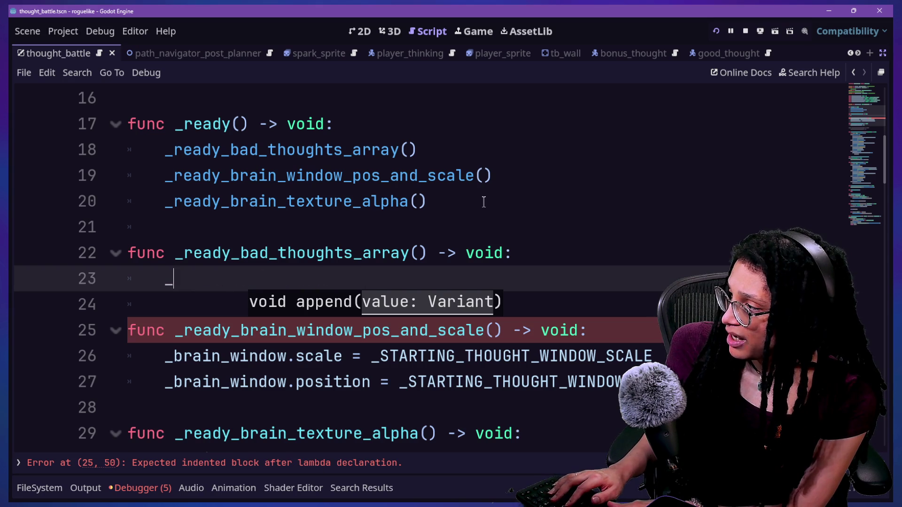
type("bad")
key("Return")
type("[")
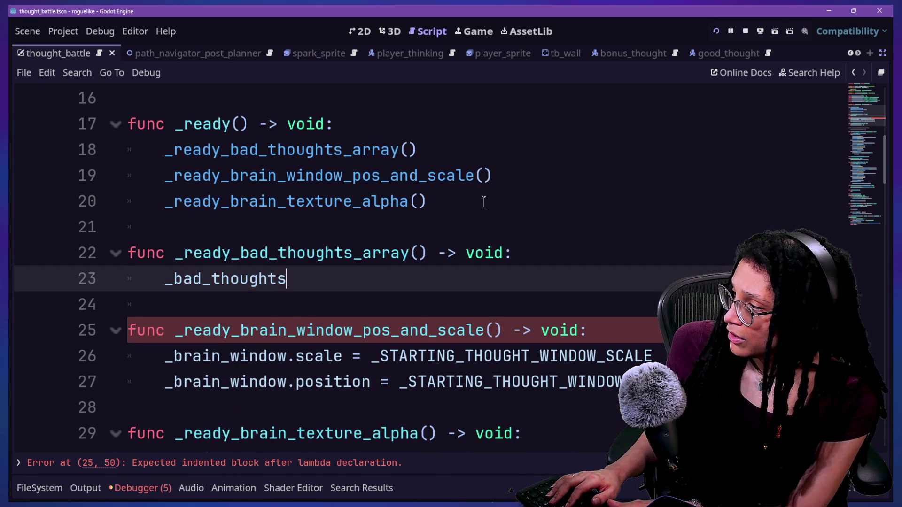
type("p")
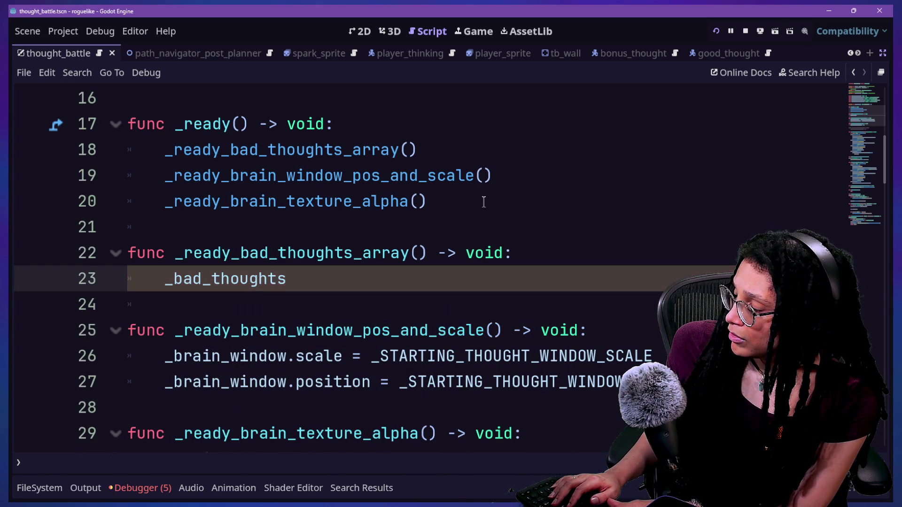
type("ap")
key("Return")
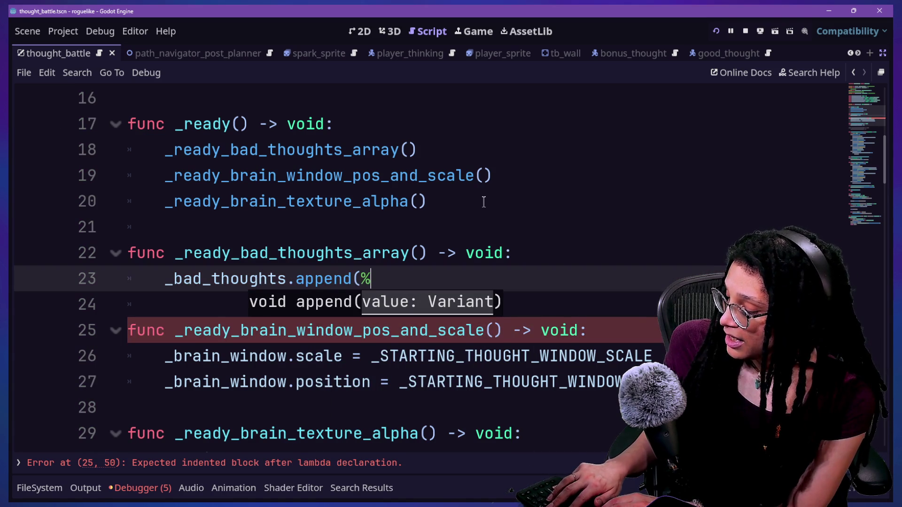
type("B")
key("Return")
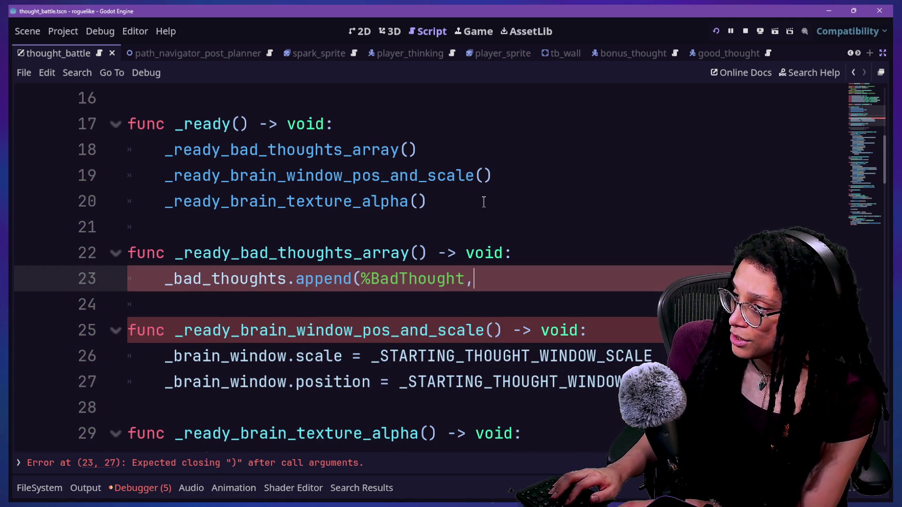
type("$")
type("%")
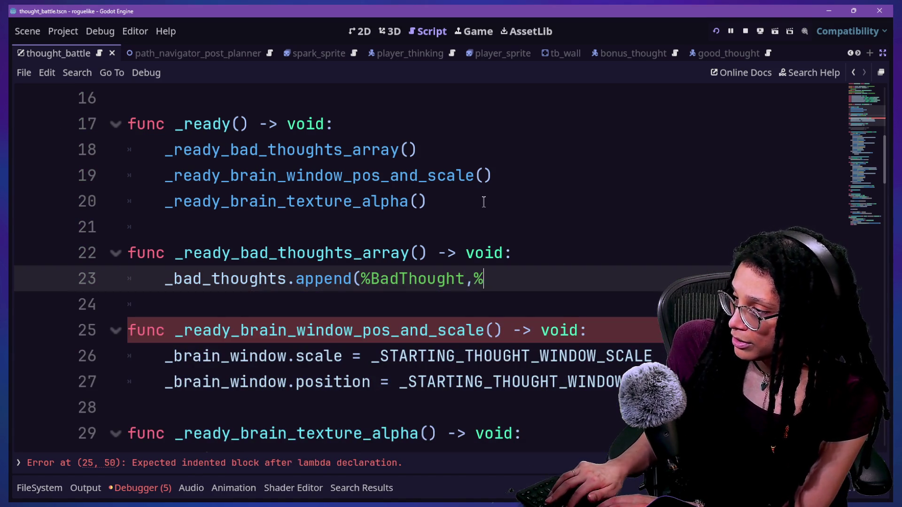
type("B")
key("BackSpace")
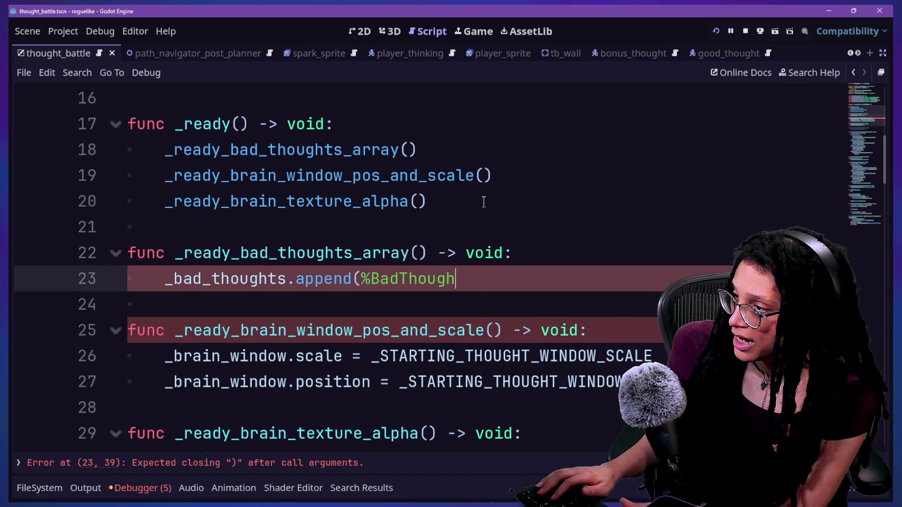
type("t")
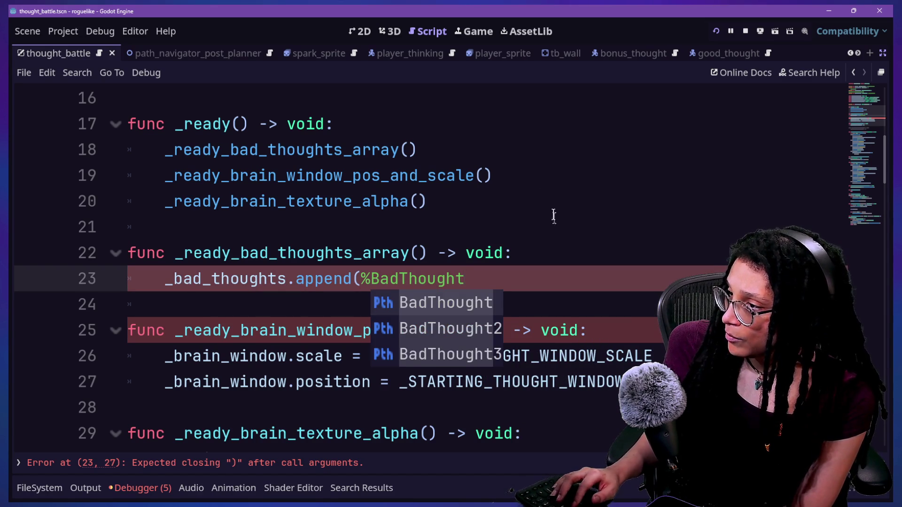
Start a local variable declaration on a new line under the function header
left_click(553, 255)
key("Return")
type("var _bad")
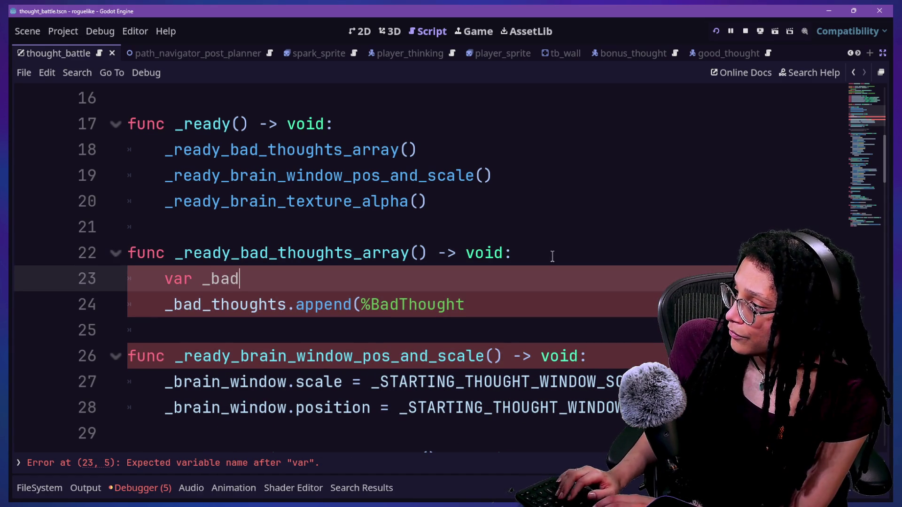
type("_though")
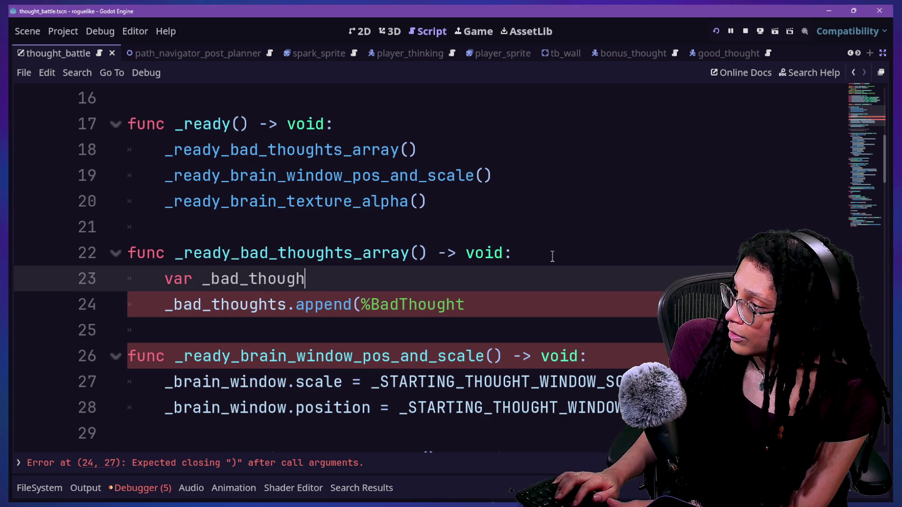
Declare local bad_thoughts as Array[Thought] and retype the _bad_thoughts member to Array[Thought]
key("BackSpace")
key("BackSpace")
key("BackSpace")
type("ts: Array[B")
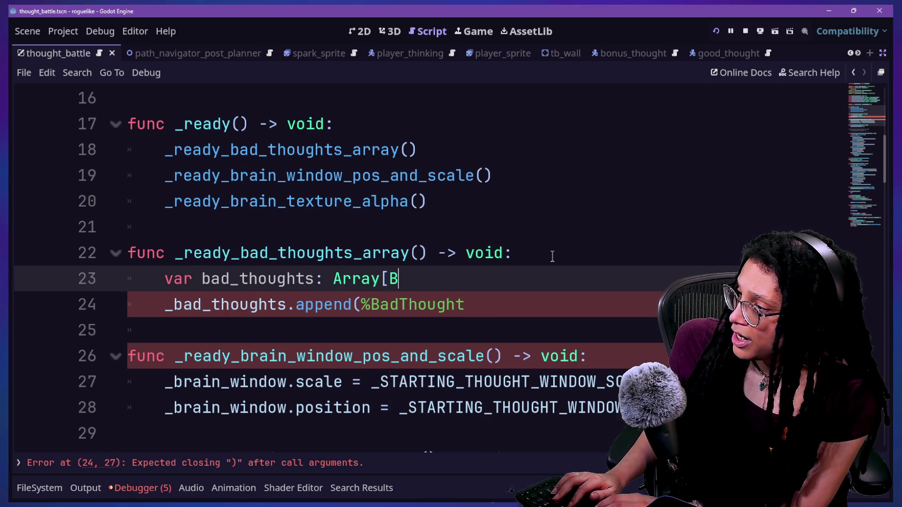
type("adTh")
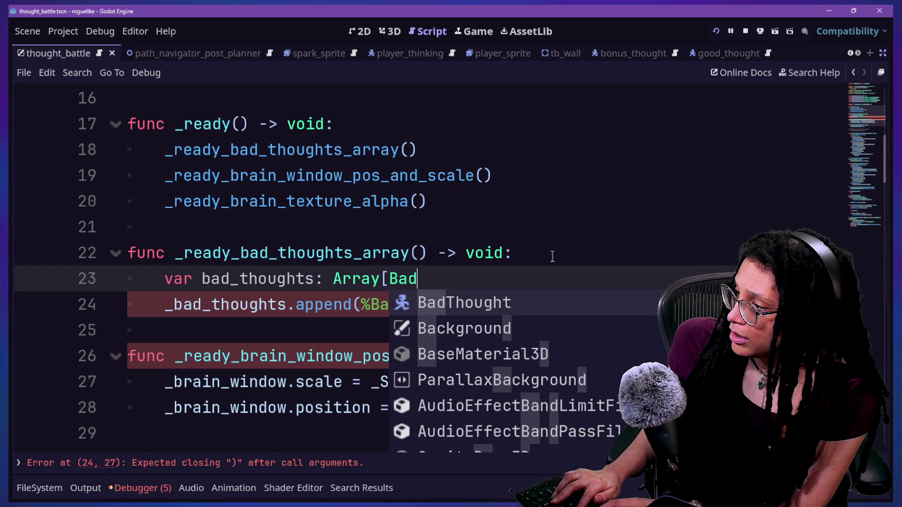
key("Return")
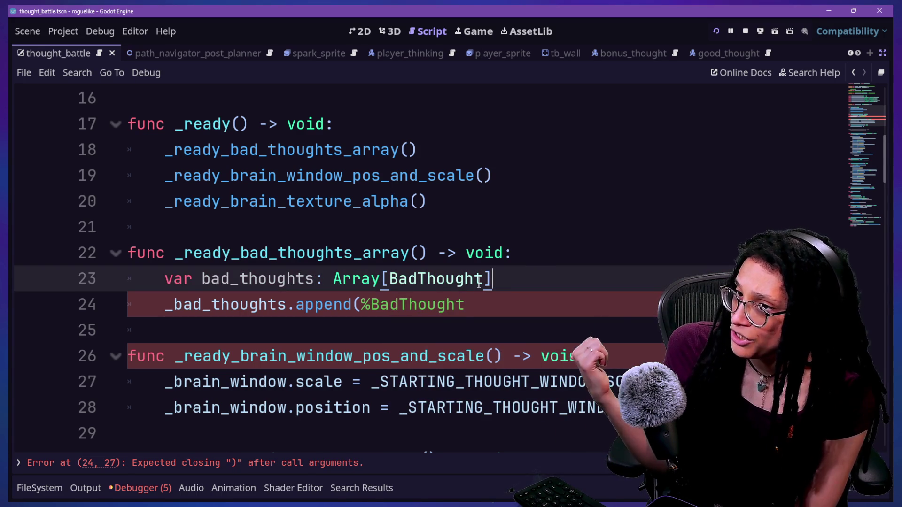
left_click(417, 278)
key("BackSpace")
key("BackSpace")
key("BackSpace")
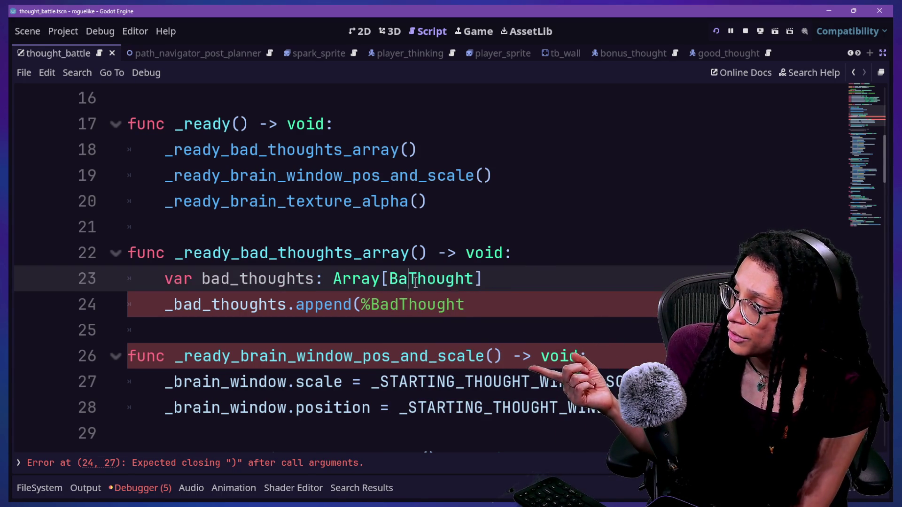
scroll(415, 282, "up", 3)
scroll(420, 301, "up", 2)
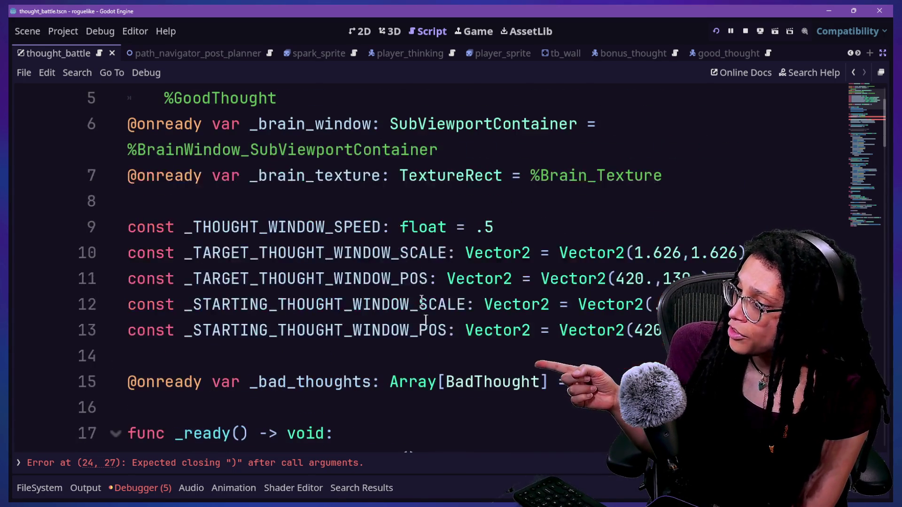
left_click(468, 391)
key("BackSpace")
key("BackSpace")
key("BackSpace")
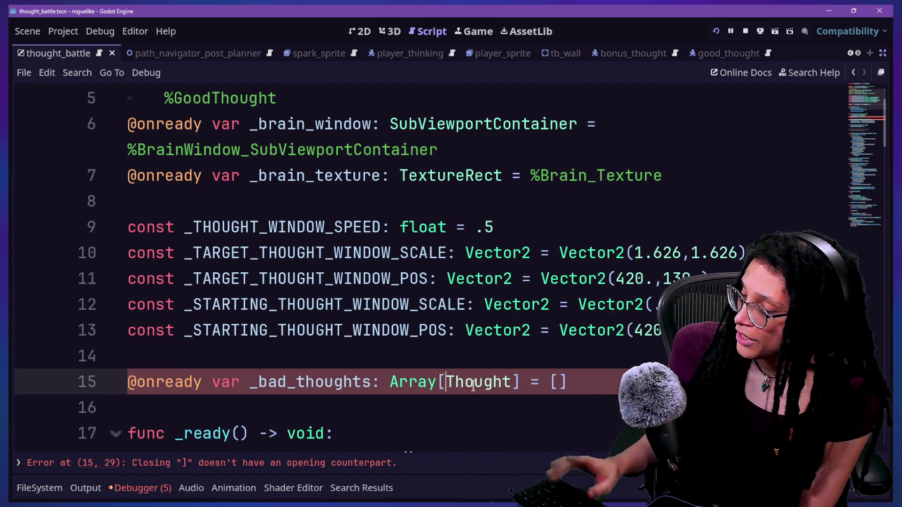
scroll(453, 277, "down", 5)
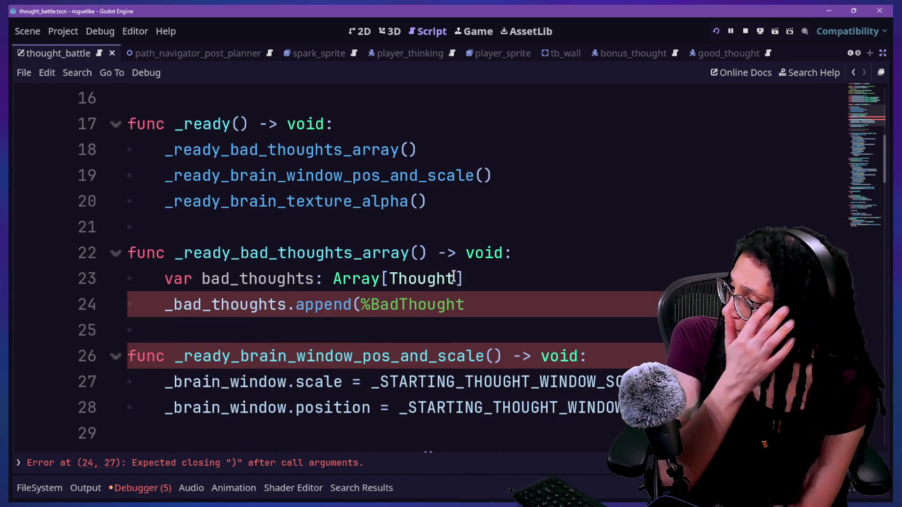
List %BadThought and %BadThought2 as elements of the bad_thoughts array
left_click(462, 277)
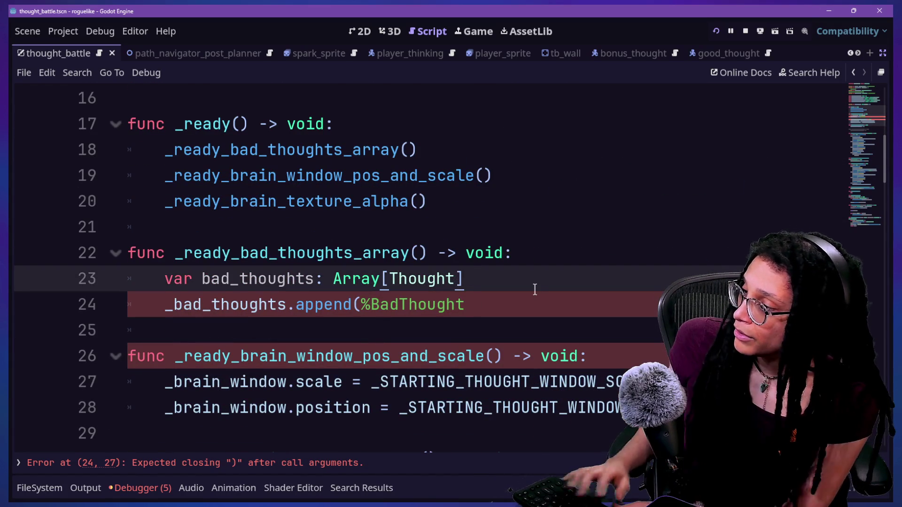
type("=")
key("BackSpace")
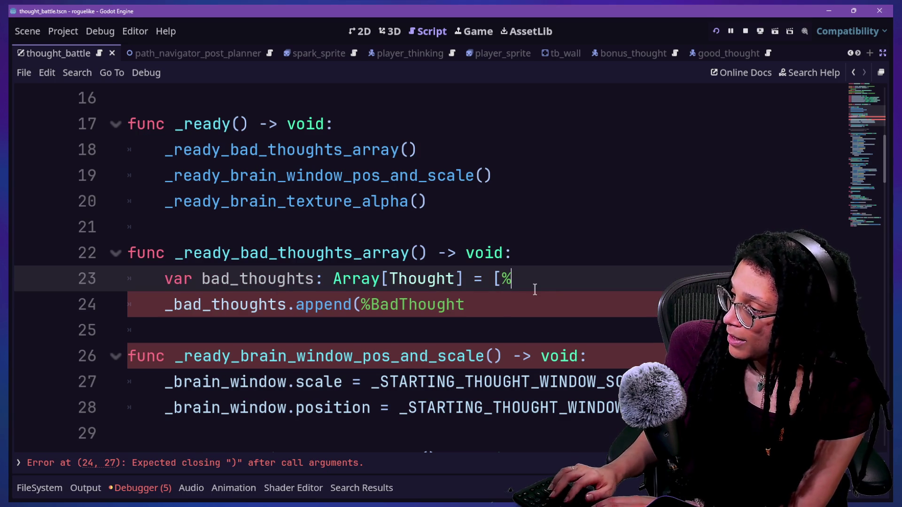
type("BadThought.")
key("BackSpace")
type(",")
left_click(503, 278)
key("Return")
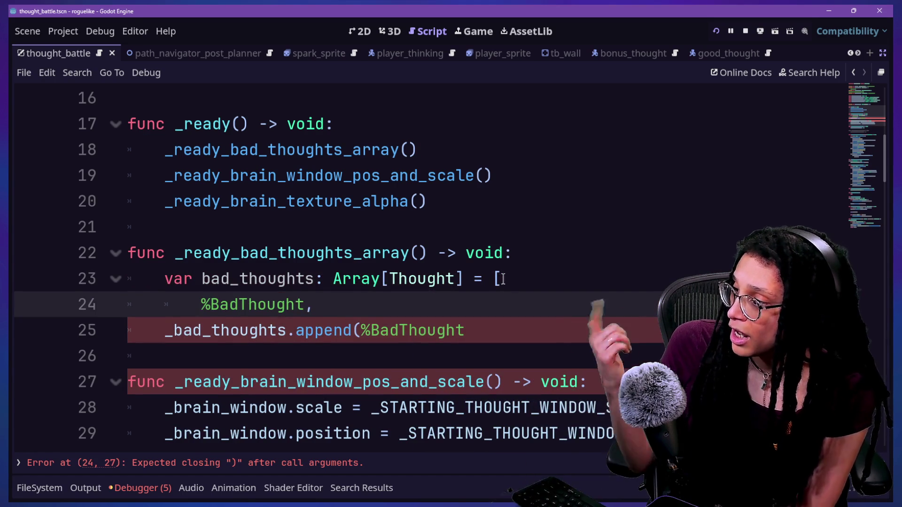
type("%Bad")
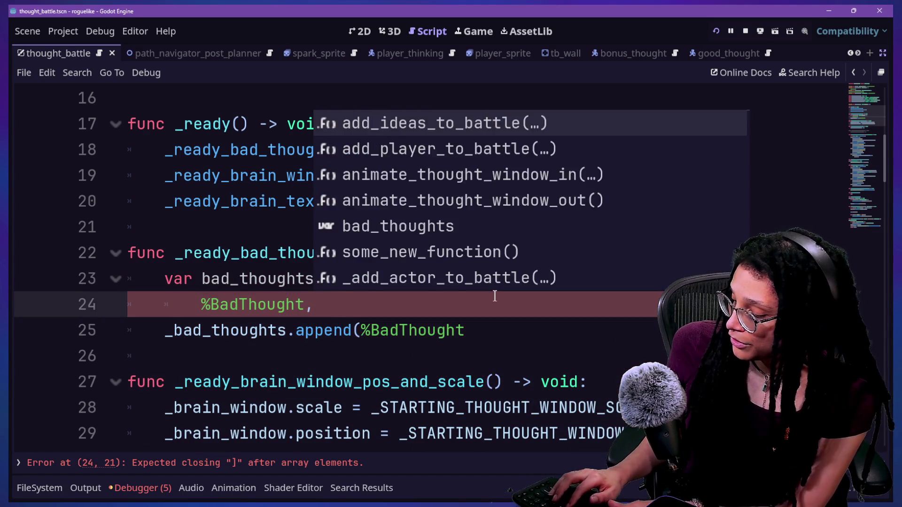
type("T")
key("Down")
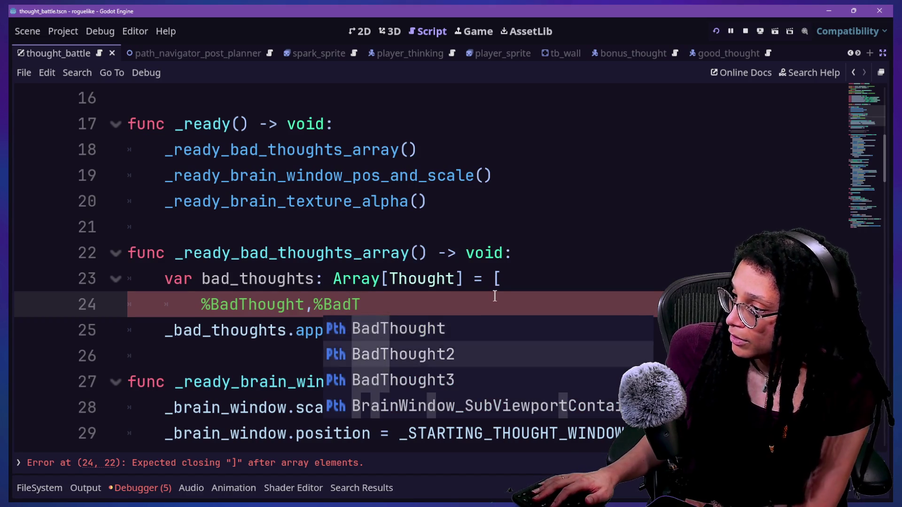
key("Return")
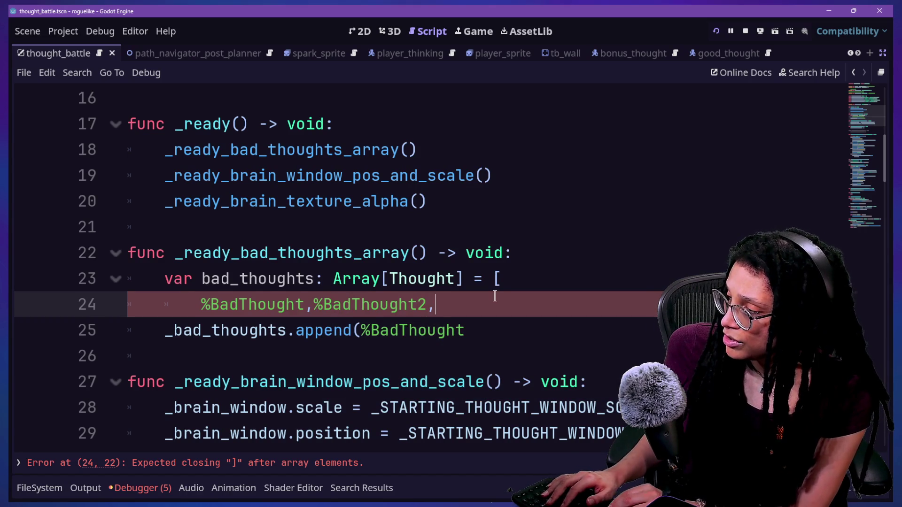
Add %BadThought3 as the third element and pass bad_thoughts to _bad_thoughts.append
key("ctrl+space")
type("%Bad")
key("Down")
key("Down")
key("Return")
key("Down")
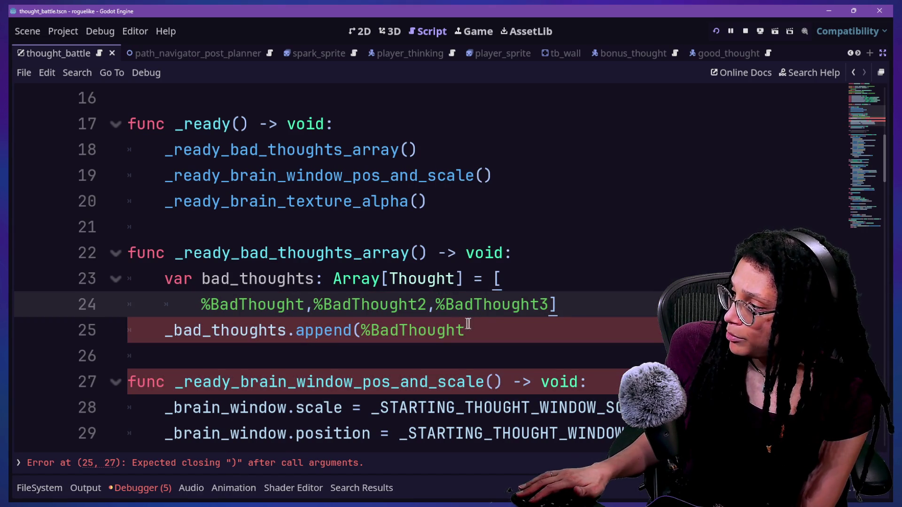
type("ad_thoughts)")
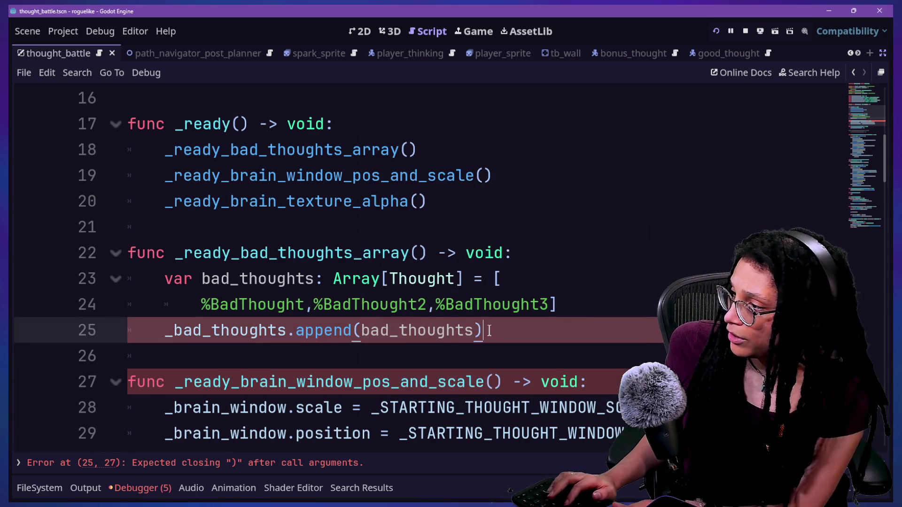
Run the game, choose Start Planning then Catstagram, and open the line 23 typed-array error
left_click(717, 30)
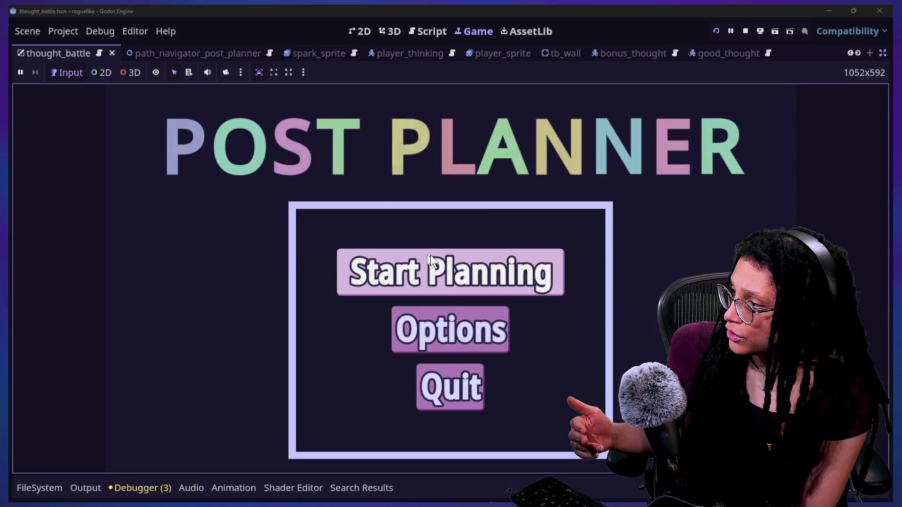
left_click(441, 263)
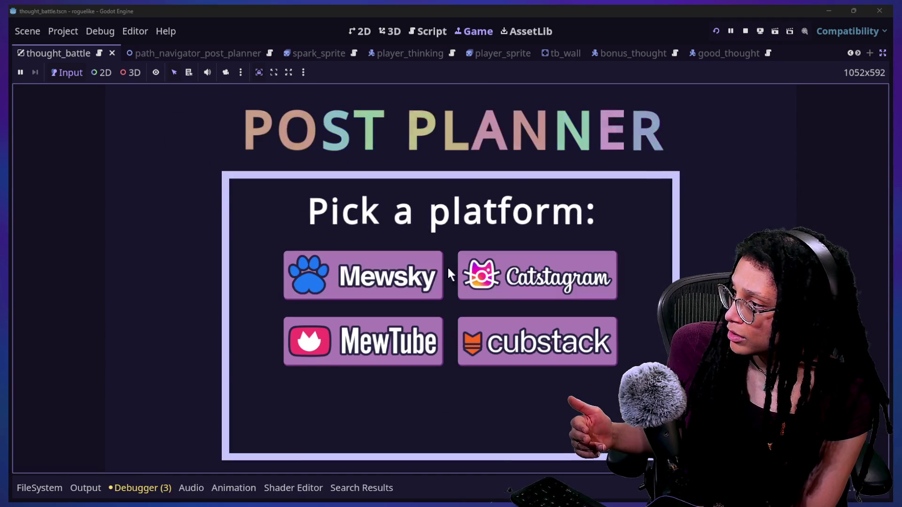
left_click(505, 277)
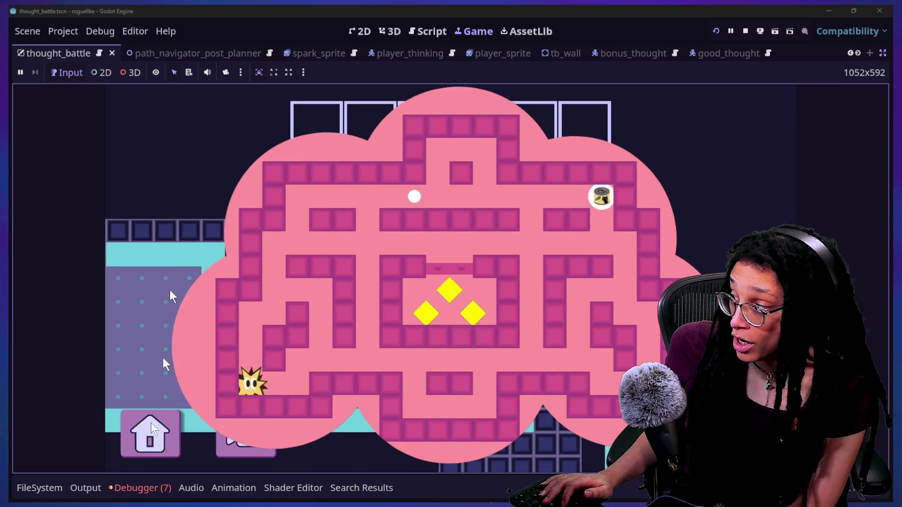
left_click(135, 489)
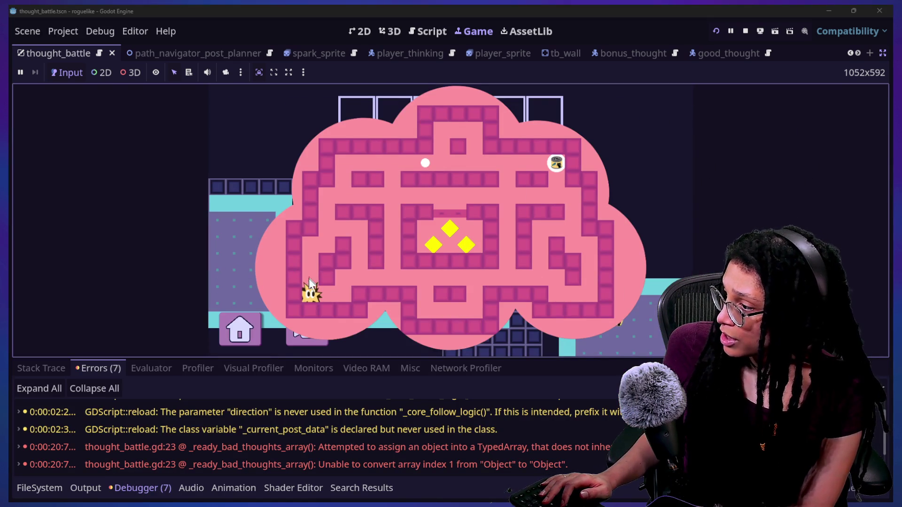
left_click(342, 464)
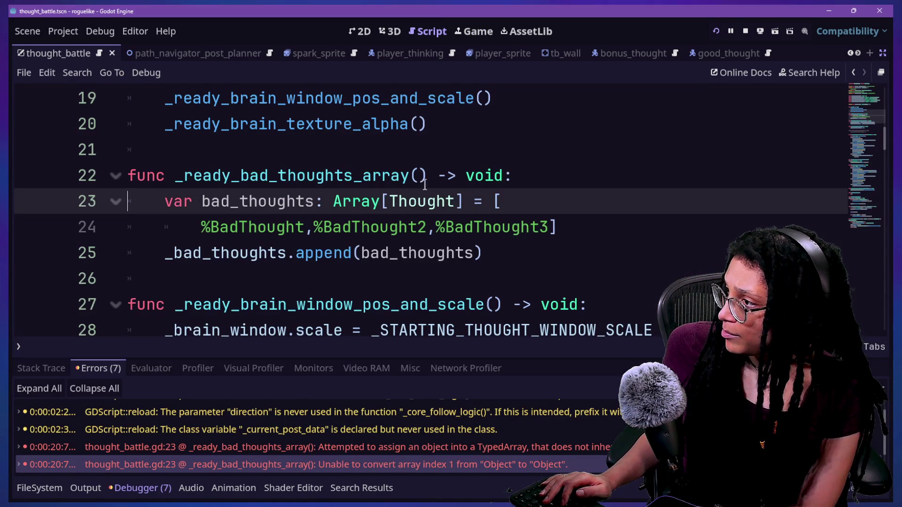
Compare the Array[Thought] declarations on lines 15, 23 and 90 by multi-selecting them
scroll(418, 193, "down", 8)
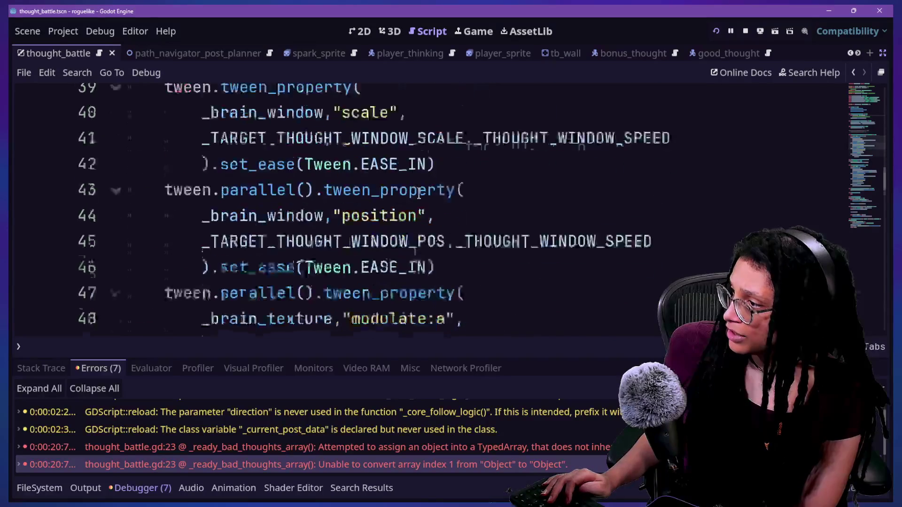
scroll(419, 193, "up", 3)
scroll(418, 193, "up", 4)
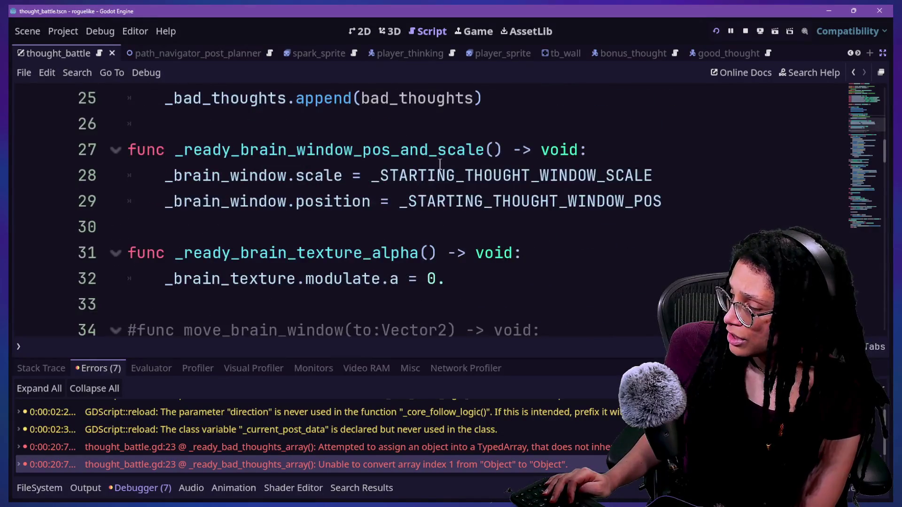
key("alt+o")
key("alt+o")
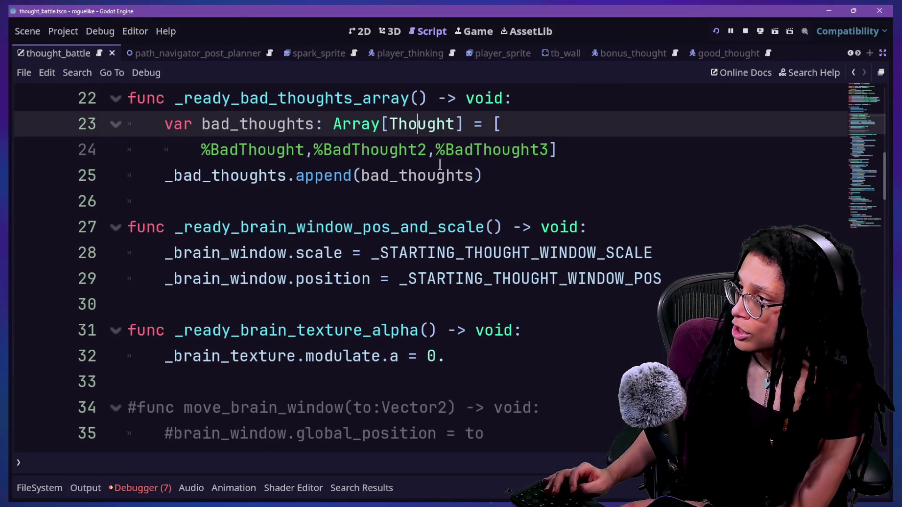
scroll(453, 319, "down", 3)
scroll(453, 319, "down", 20)
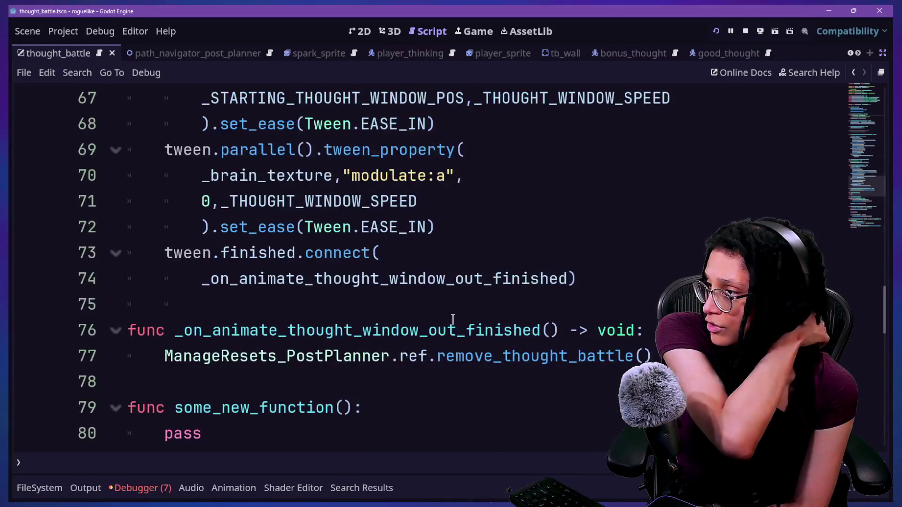
scroll(452, 320, "up", 1)
scroll(452, 320, "down", 2)
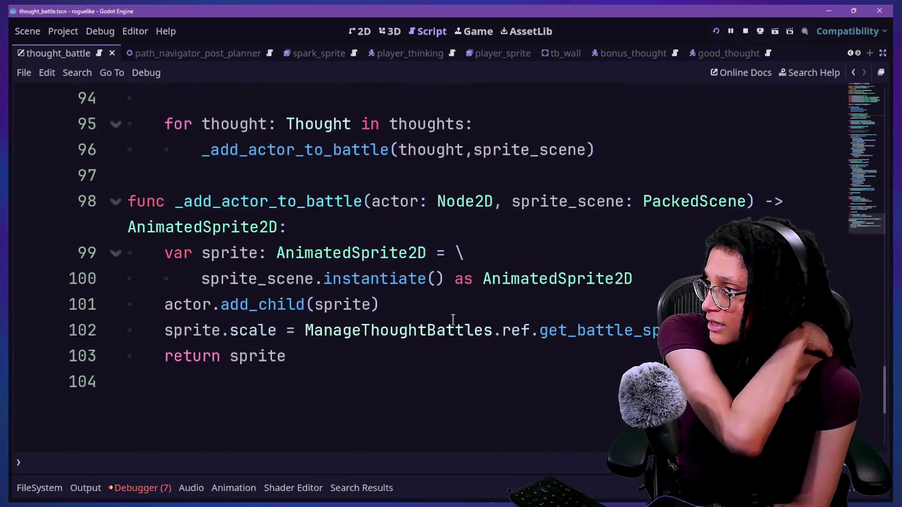
scroll(452, 319, "up", 3)
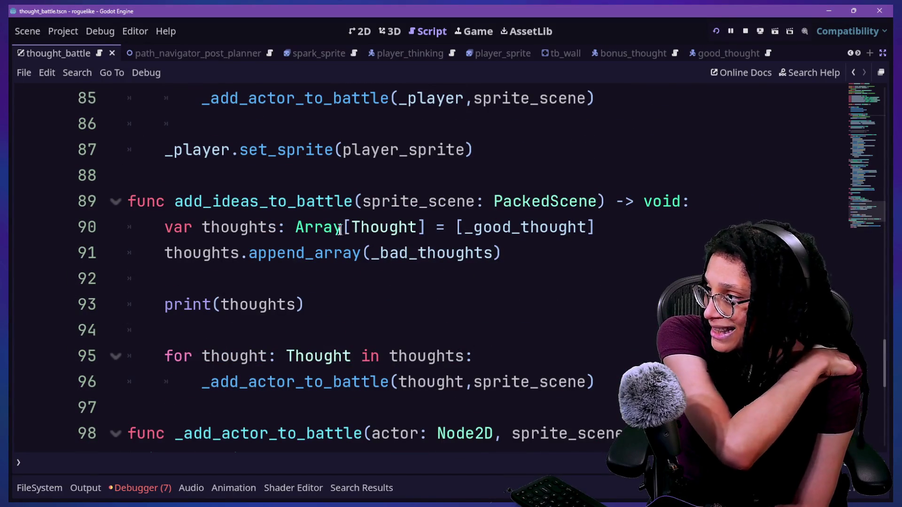
left_click_drag(295, 227, 421, 235)
key("shift+Right")
key("ctrl+d")
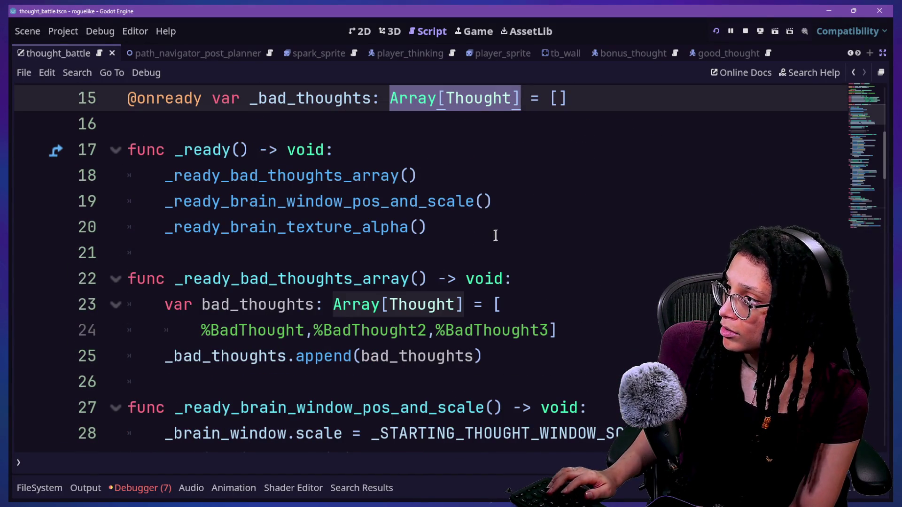
key("ctrl+d")
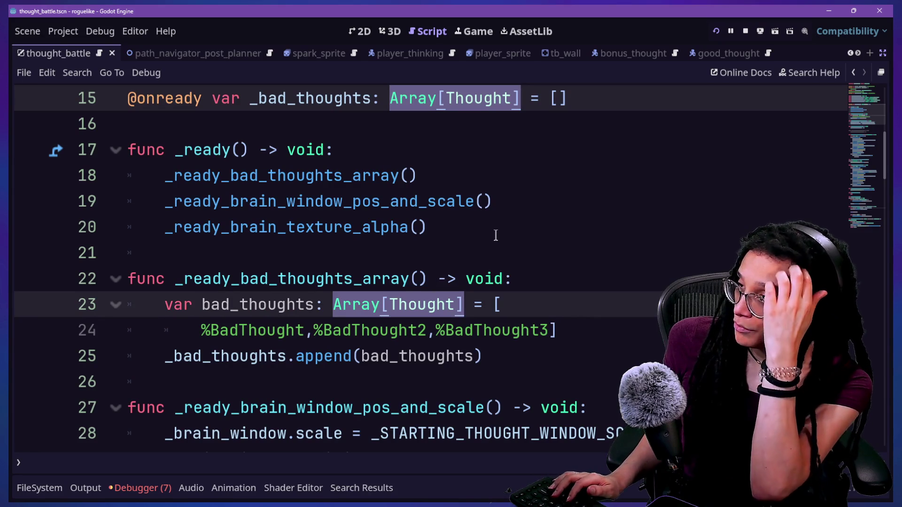
left_click(496, 235)
double_click(332, 305)
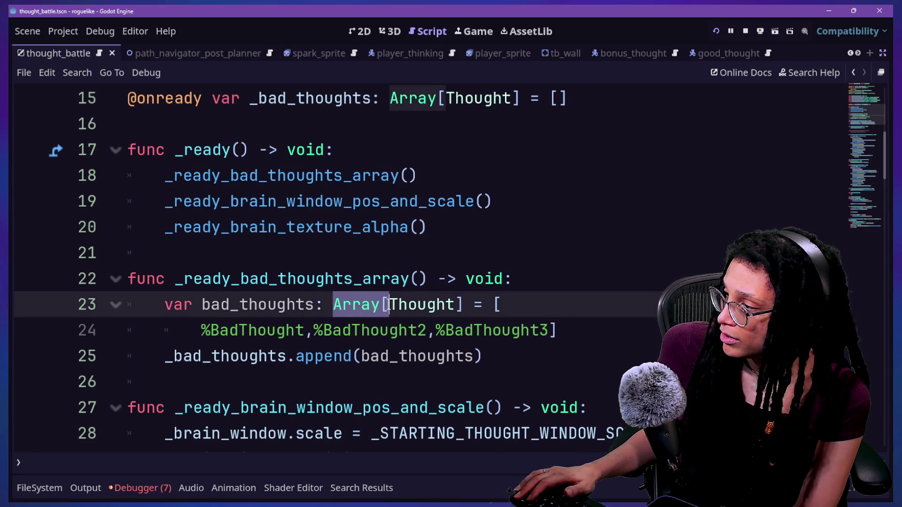
key("ctrl+d")
key("shift+Right")
key("ctrl+d")
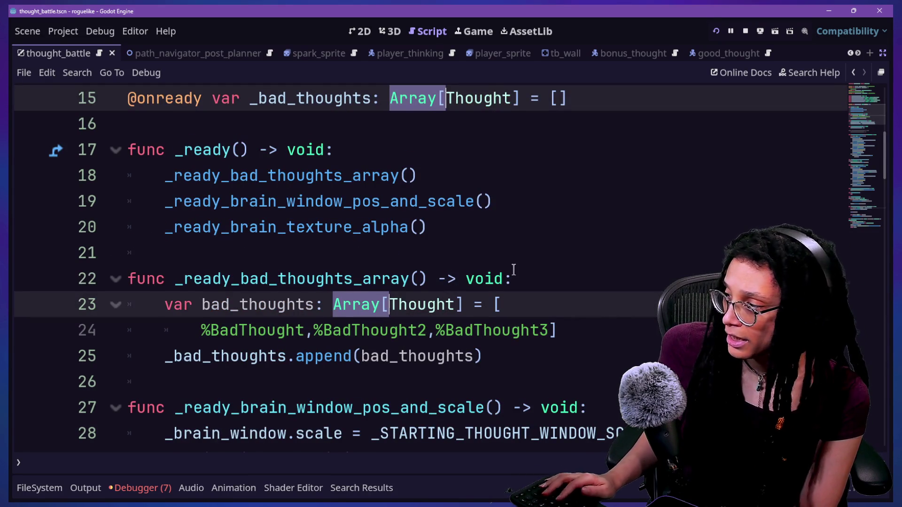
Jump to the line 25 push_back error from the debugger's Errors list
left_click(141, 488)
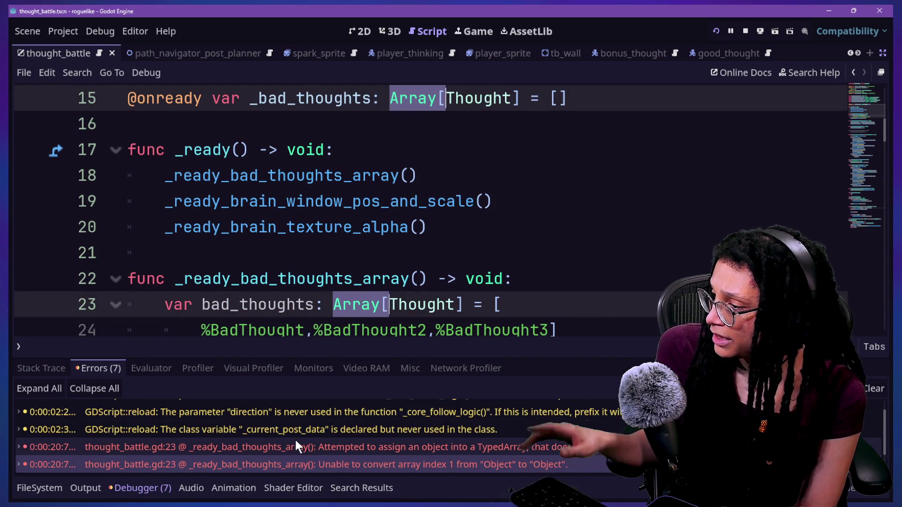
scroll(295, 441, "down", 2)
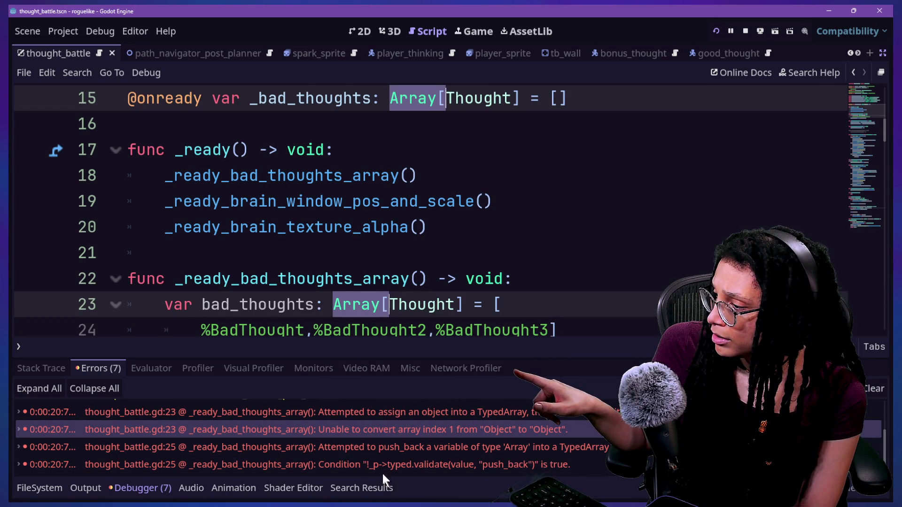
left_click(352, 463)
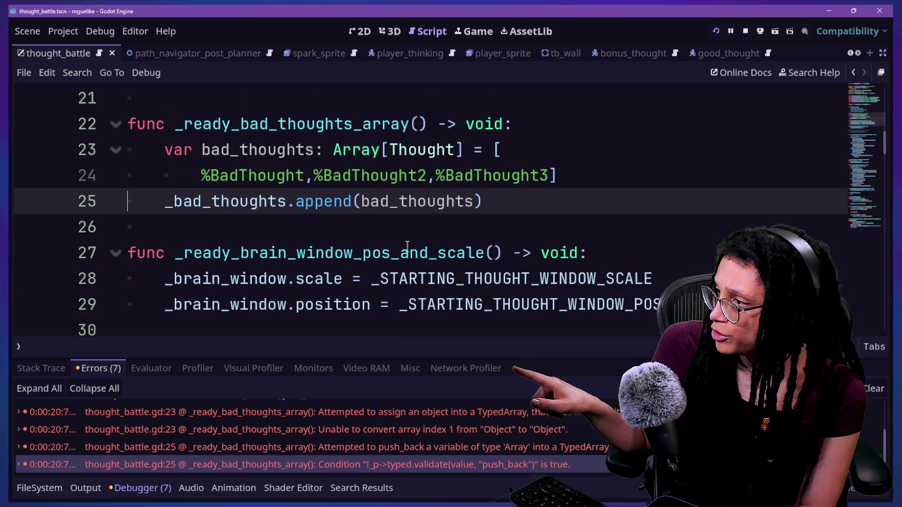
scroll(409, 244, "up", 2)
scroll(312, 288, "down", 1)
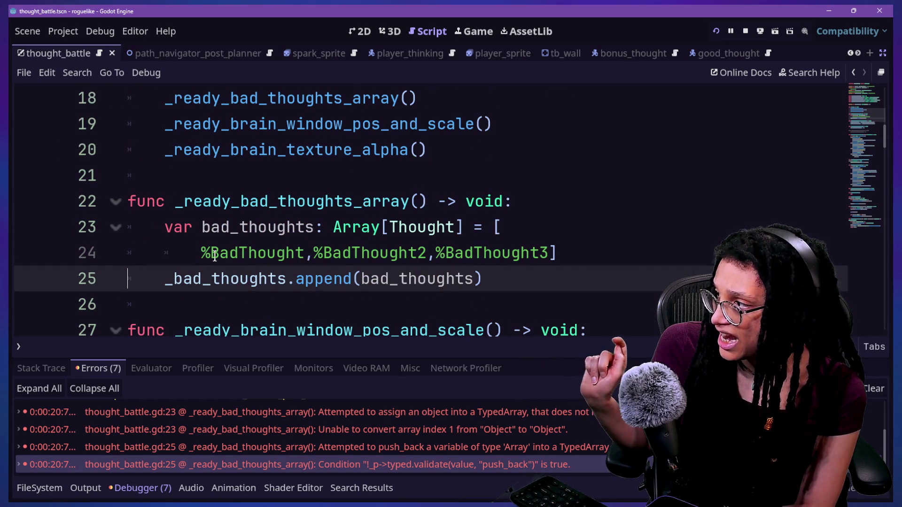
left_click_drag(201, 253, 293, 256)
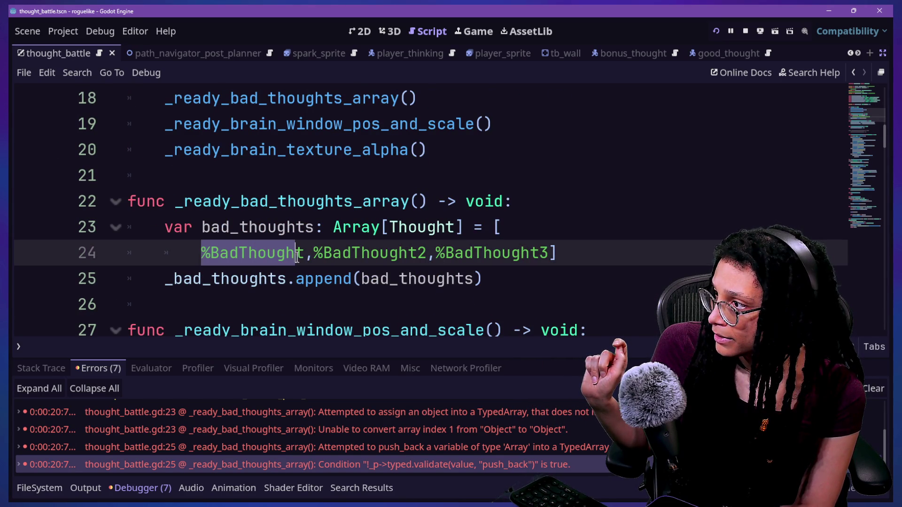
Change the element type on line 23 from Thought to Node2D
double_click(387, 228)
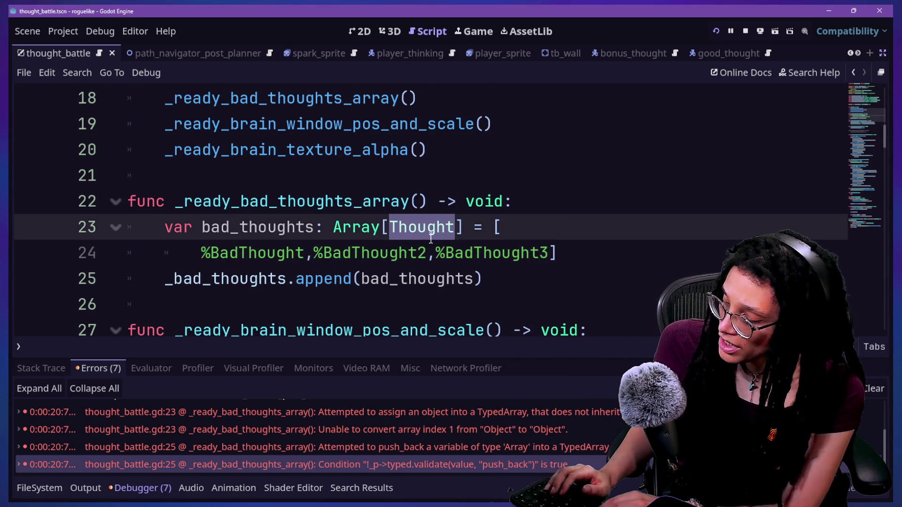
type("Node2D")
left_click(464, 201)
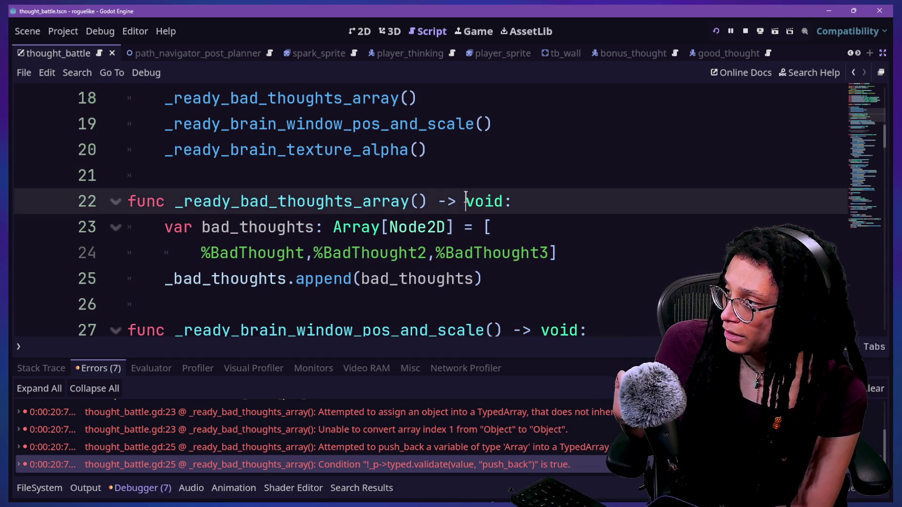
scroll(465, 198, "up", 6)
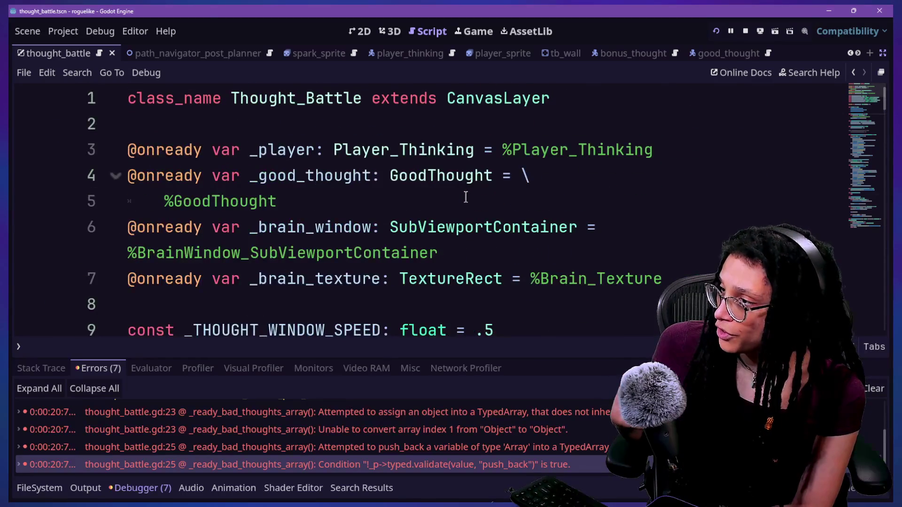
scroll(466, 197, "down", 4)
scroll(465, 198, "down", 1)
scroll(465, 197, "up", 4)
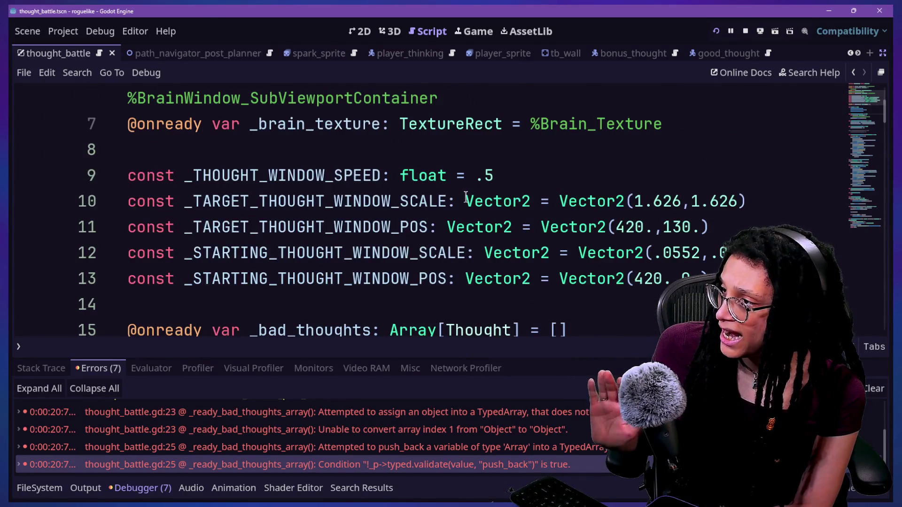
mouse_move(466, 198)
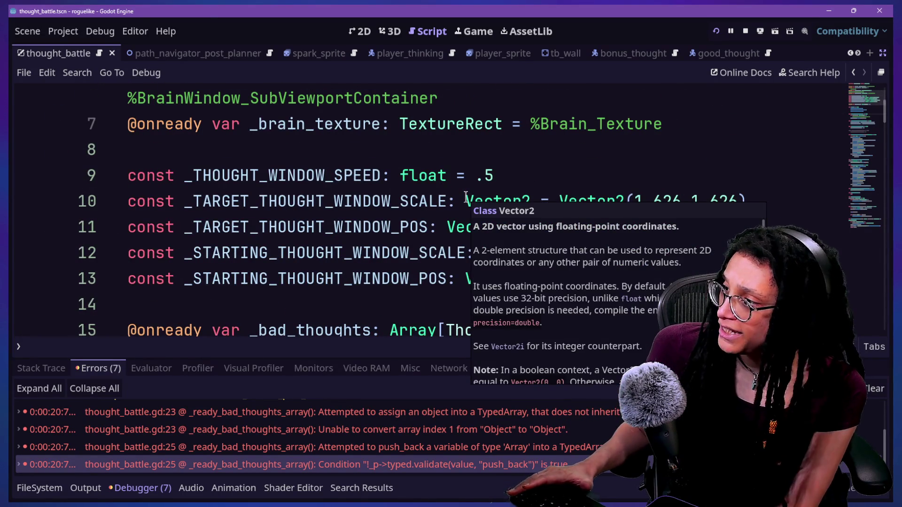
left_click(430, 252)
Replace [Thought with [Node2D on line 15 and launch the project
key("Down")
key("Down")
key("Down")
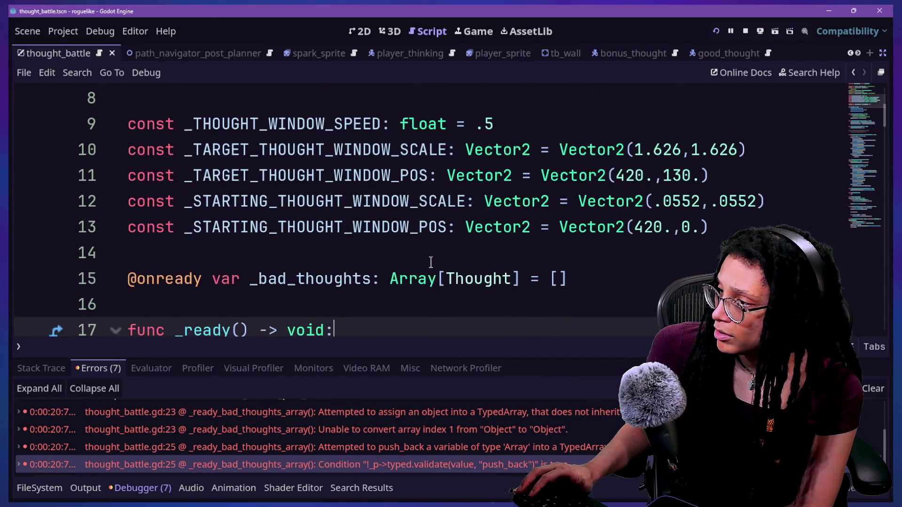
left_click(436, 272)
left_click_drag(436, 266, 512, 267)
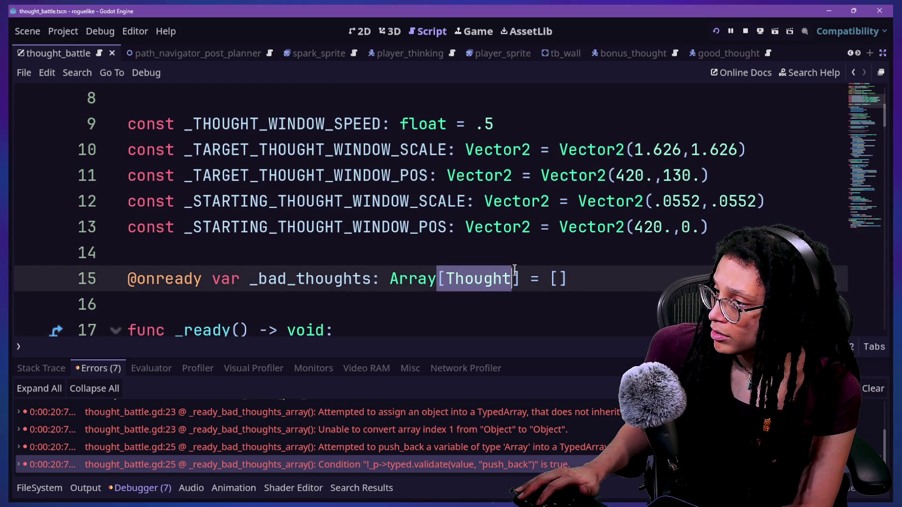
key("ctrl+d")
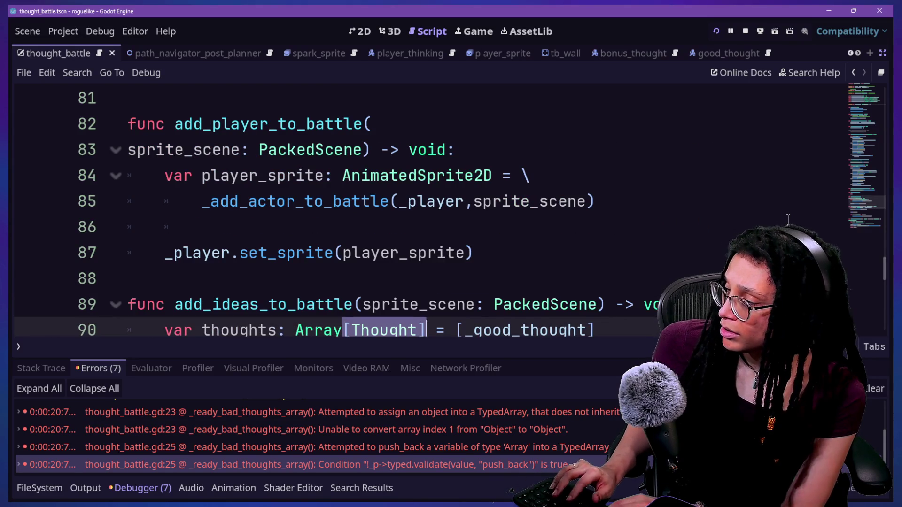
type("[NO")
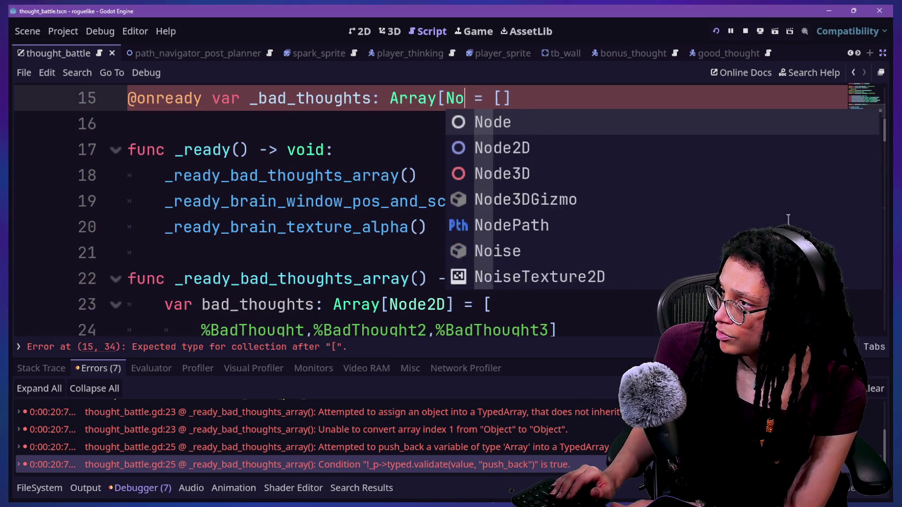
type("de2D")
key("Escape")
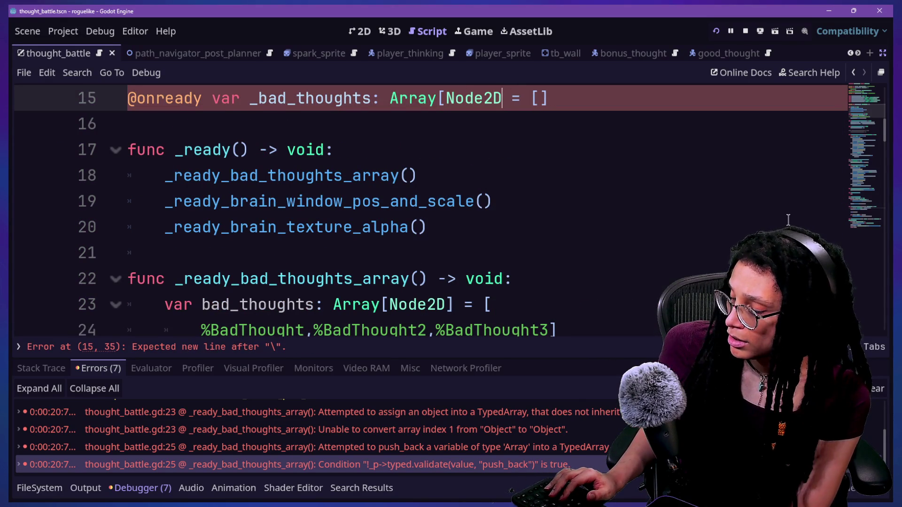
left_click(715, 31)
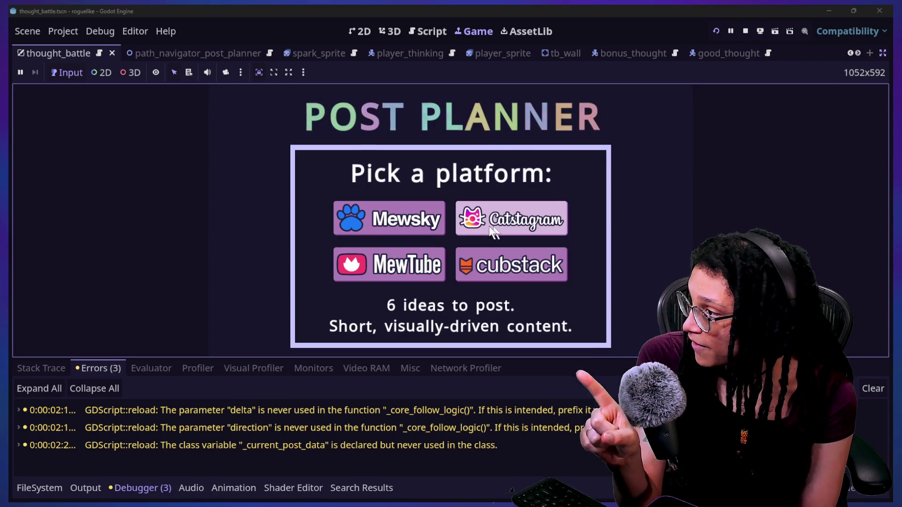
Enter the brain-battle level in the running game, then return to the thought_battle script
left_click(509, 220)
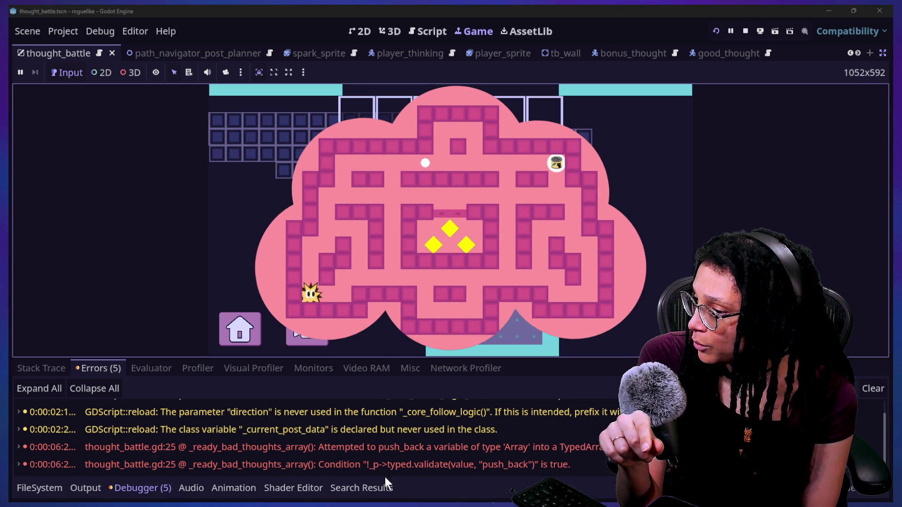
left_click(428, 38)
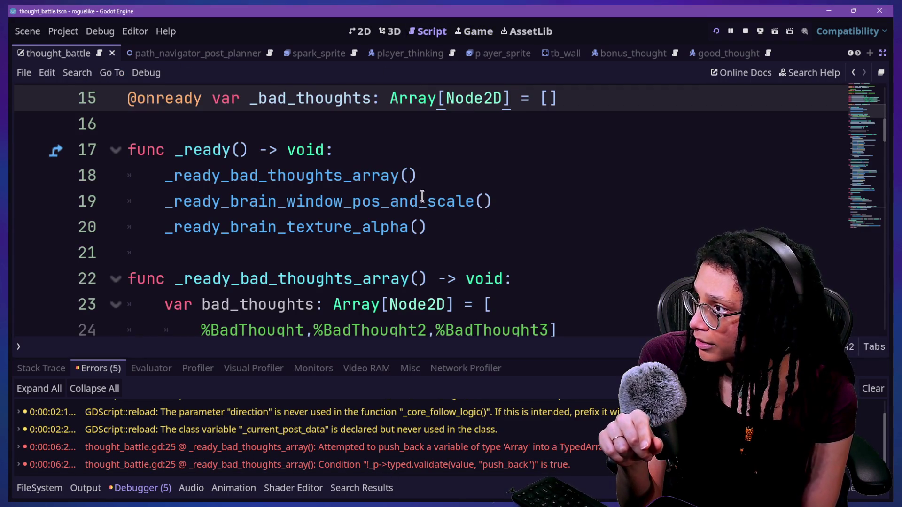
Inspect the line 25 push_back error and the bad_thoughts list and type
scroll(424, 191, "down", 6)
scroll(424, 191, "up", 4)
scroll(425, 191, "up", 2)
scroll(425, 191, "down", 3)
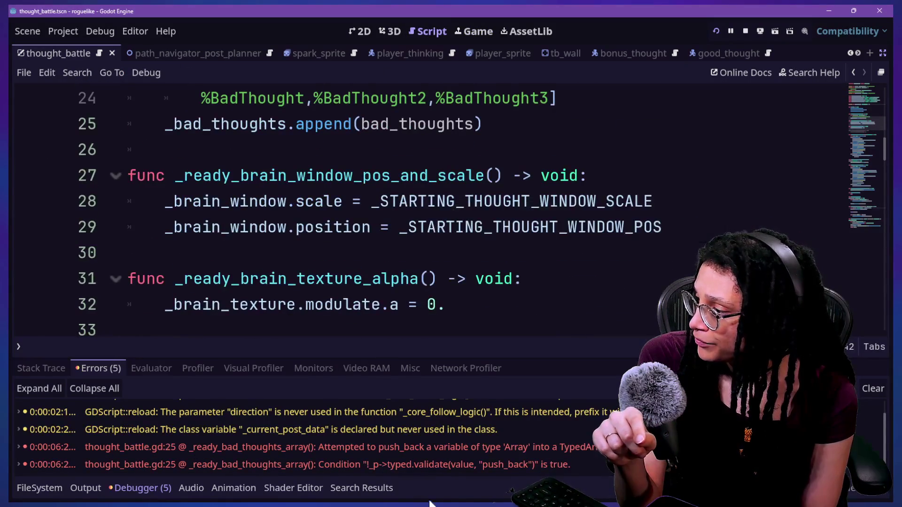
left_click(426, 452)
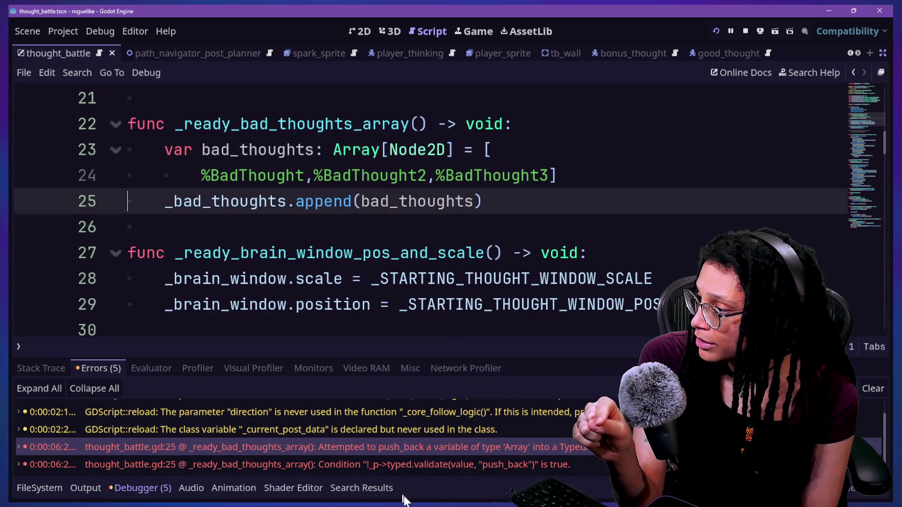
left_click(404, 458)
left_click(376, 230)
left_click(342, 207)
left_click_drag(564, 175, 503, 151)
left_click(467, 156)
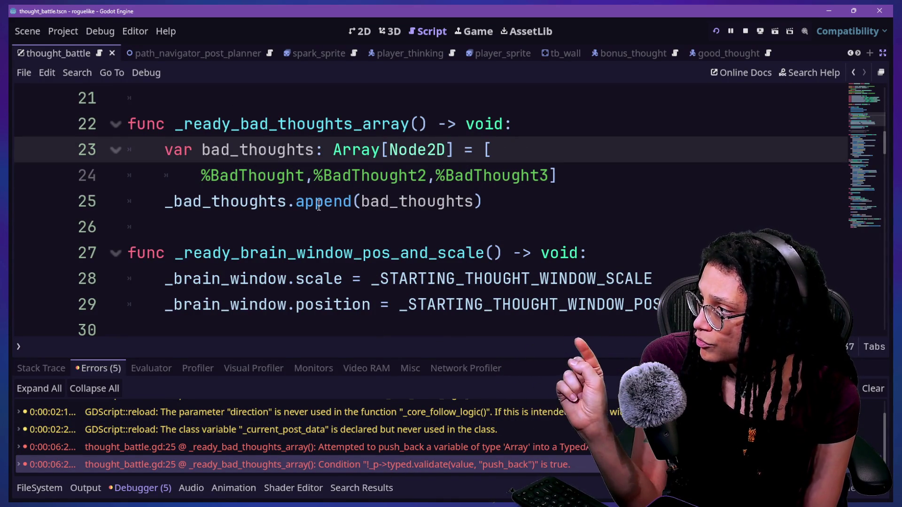
mouse_move(318, 207)
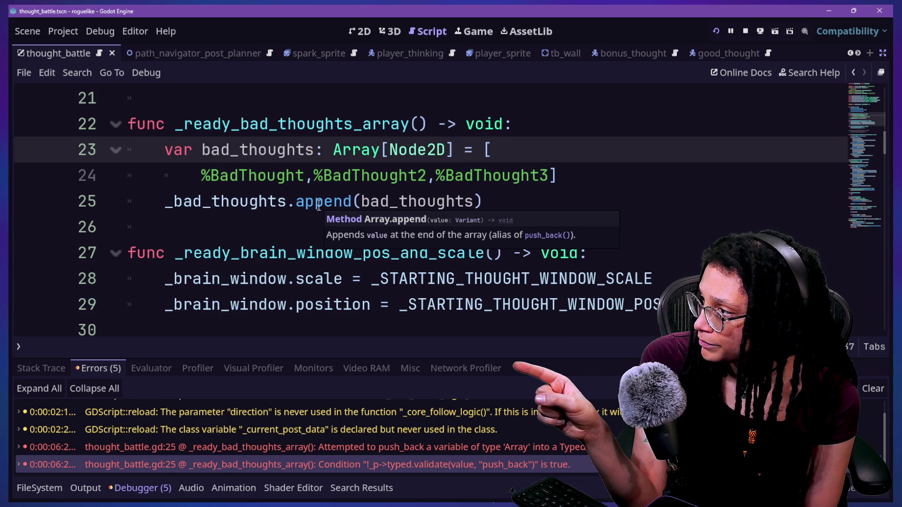
left_click(370, 194)
mouse_move(379, 201)
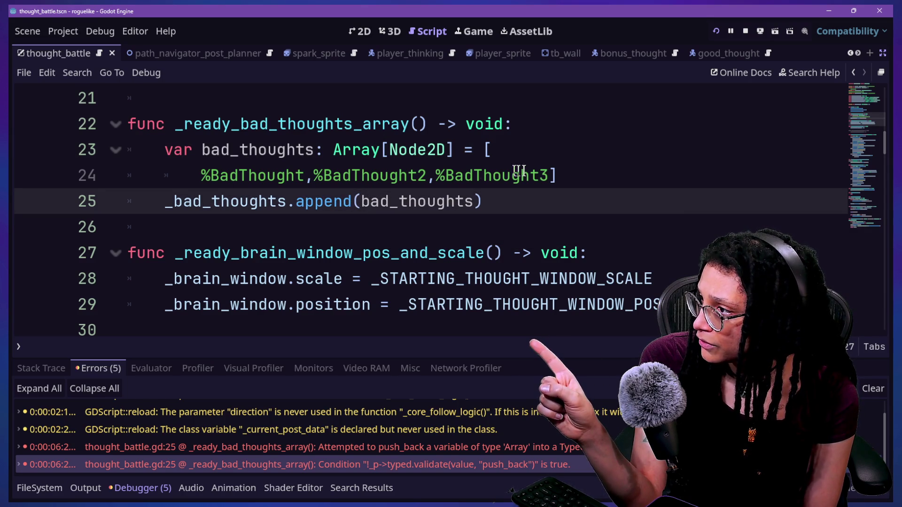
Delete the append line, assign the three BadThought nodes directly to untyped _bad_thoughts, and rerun
left_click_drag(563, 189, 595, 181)
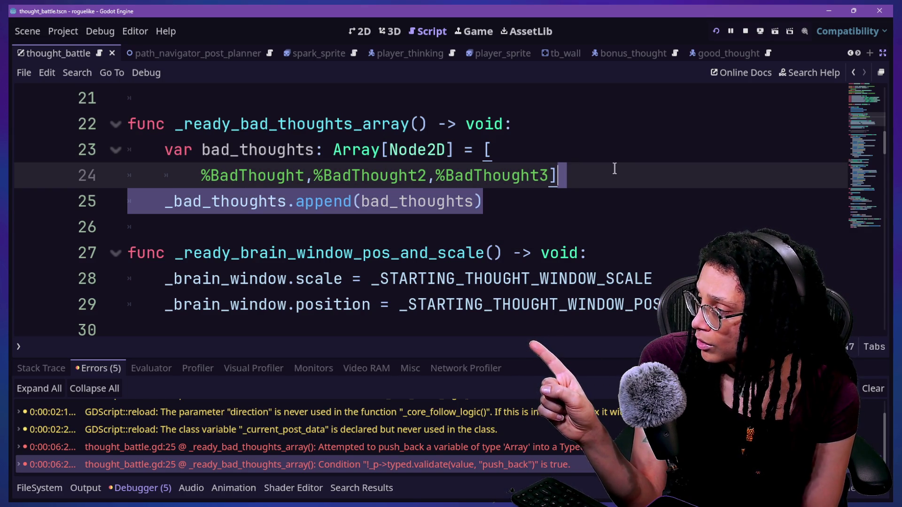
key("BackSpace")
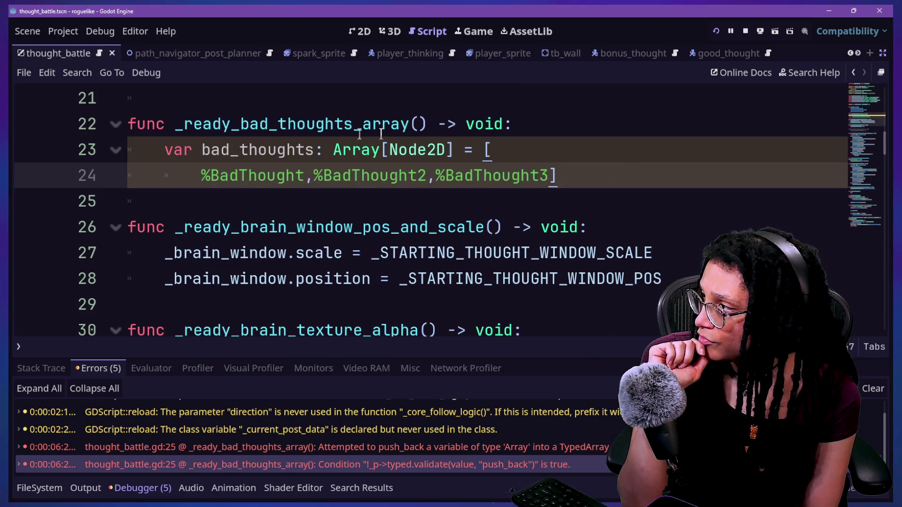
left_click_drag(313, 149, 453, 148)
key("BackSpace")
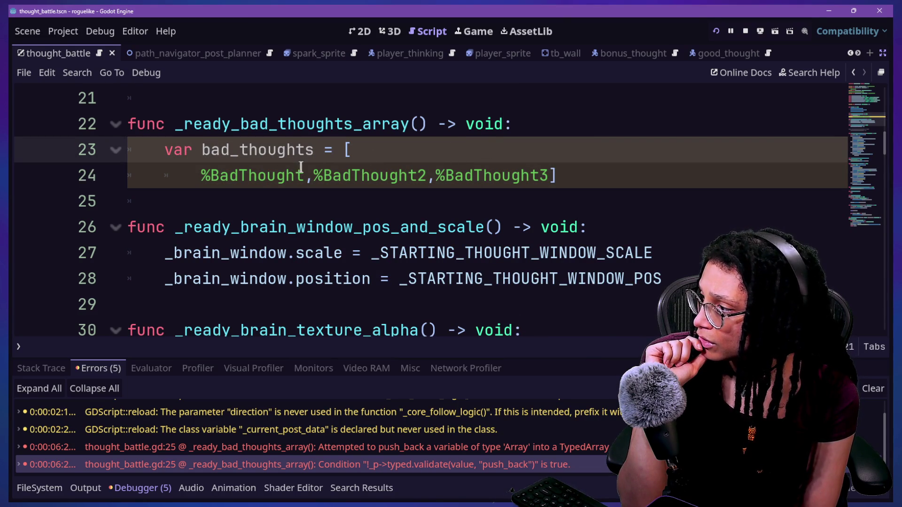
key("BackSpace")
key("BackSpace")
key("BackSpace")
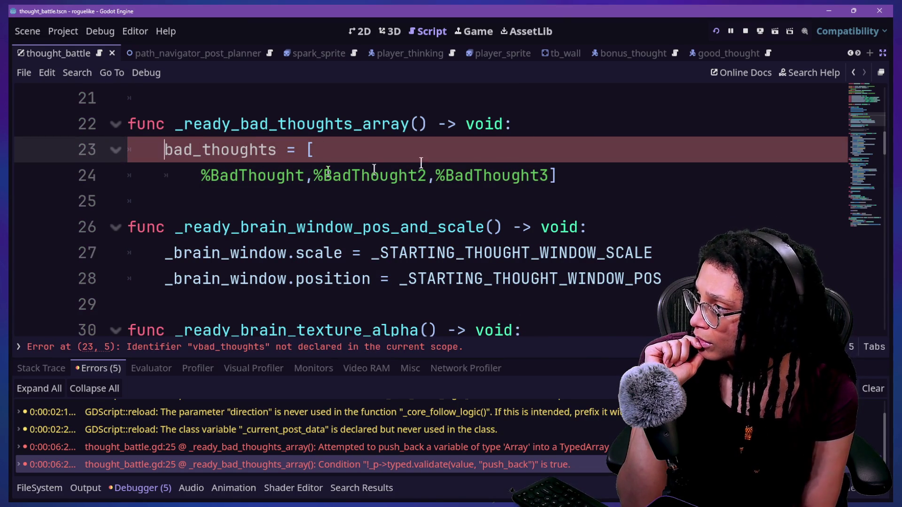
left_click(201, 176)
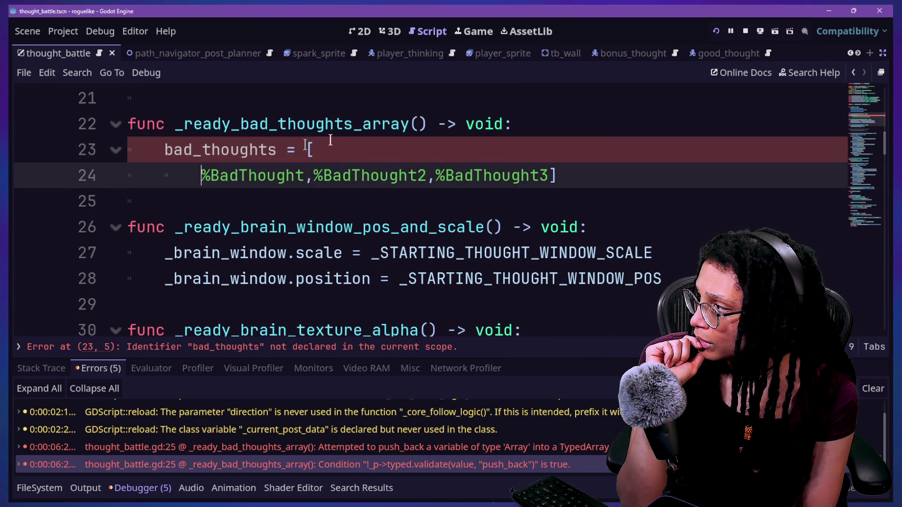
key("BackSpace")
key("BackSpace")
key("BackSpace")
type("[")
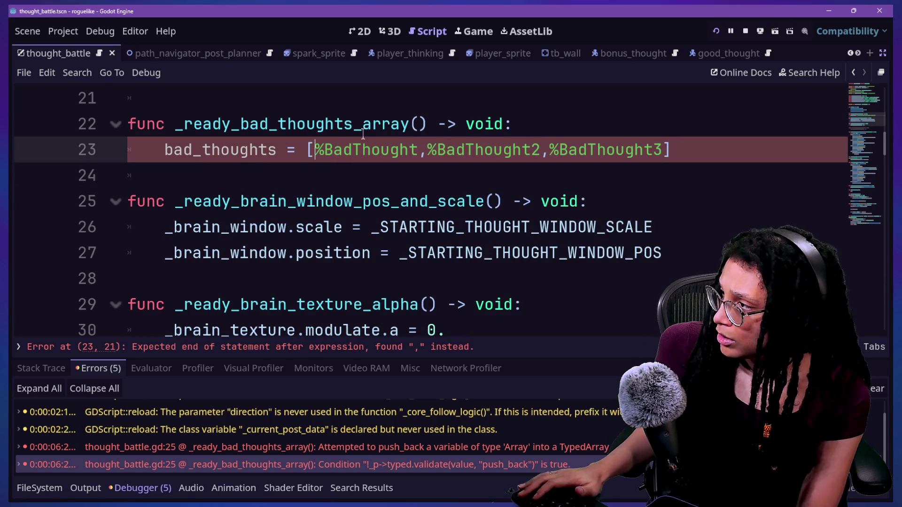
left_click(154, 150)
type("_")
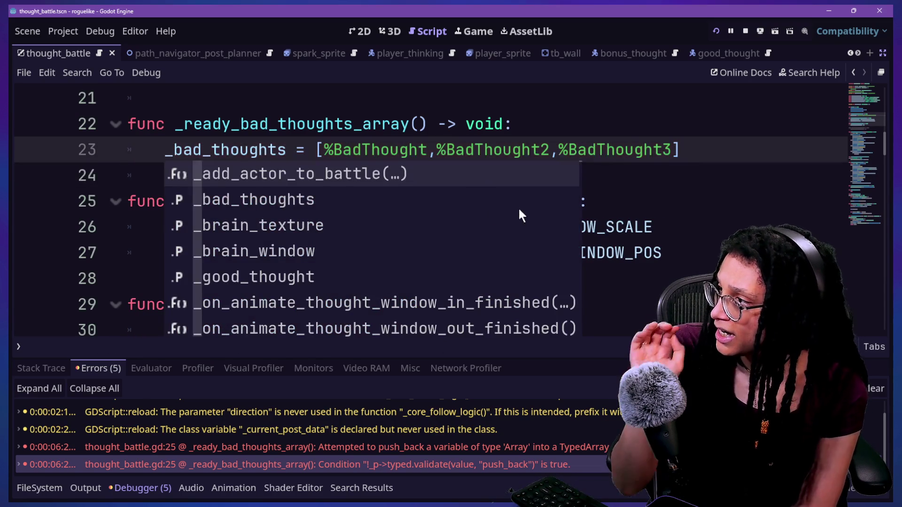
key("Escape")
left_click(715, 32)
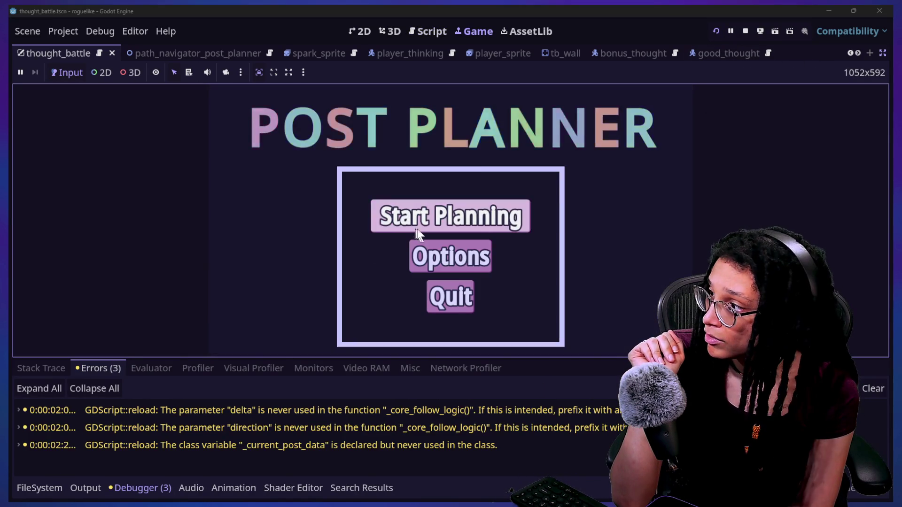
Reproduce the type error in-game, then inspect the loop's Thought type and the Thought class definition
left_click(413, 229)
left_click(475, 220)
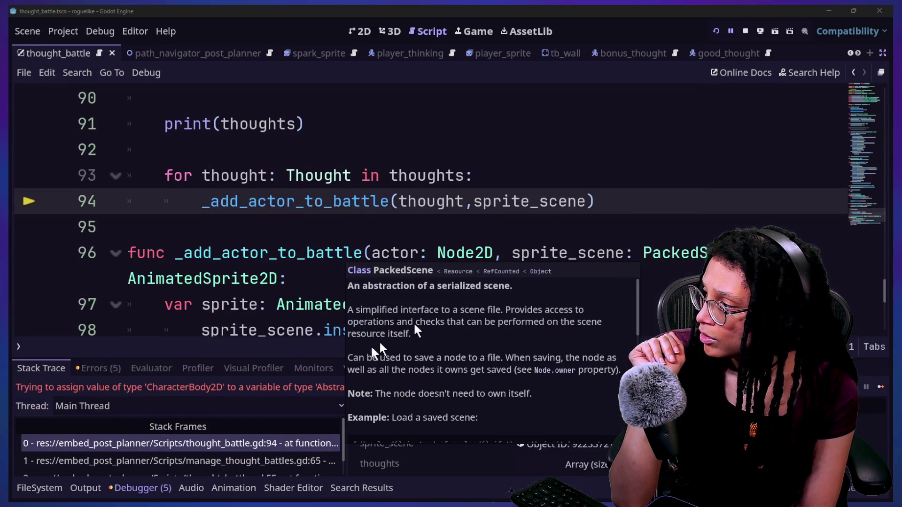
left_click(172, 282)
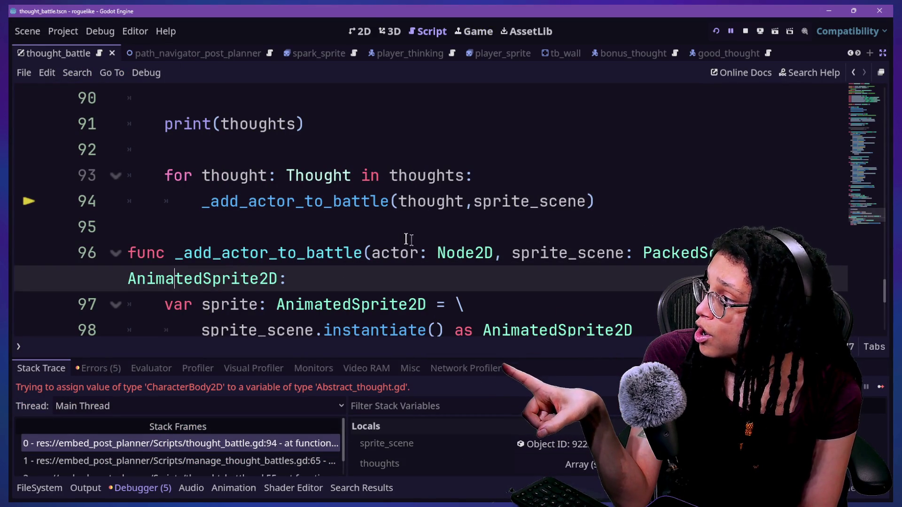
left_click_drag(286, 175, 354, 173)
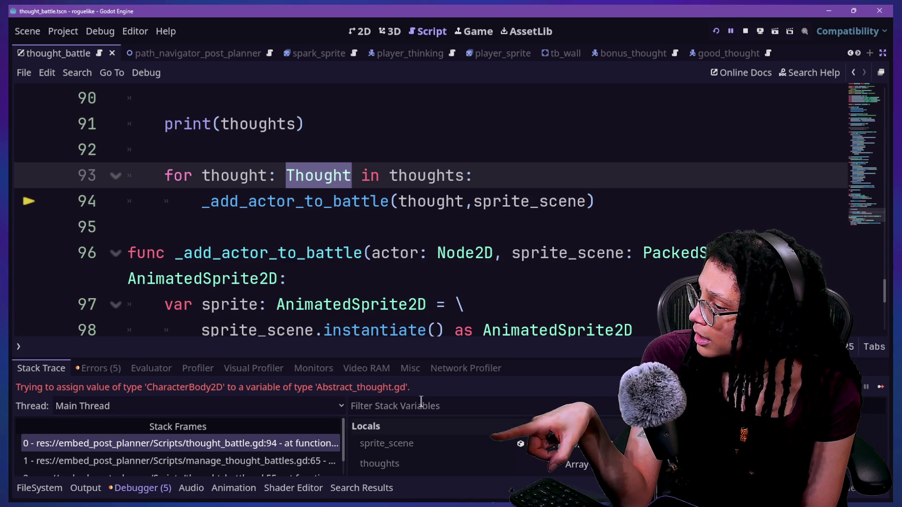
left_click(330, 206)
left_click(314, 177, "ctrl")
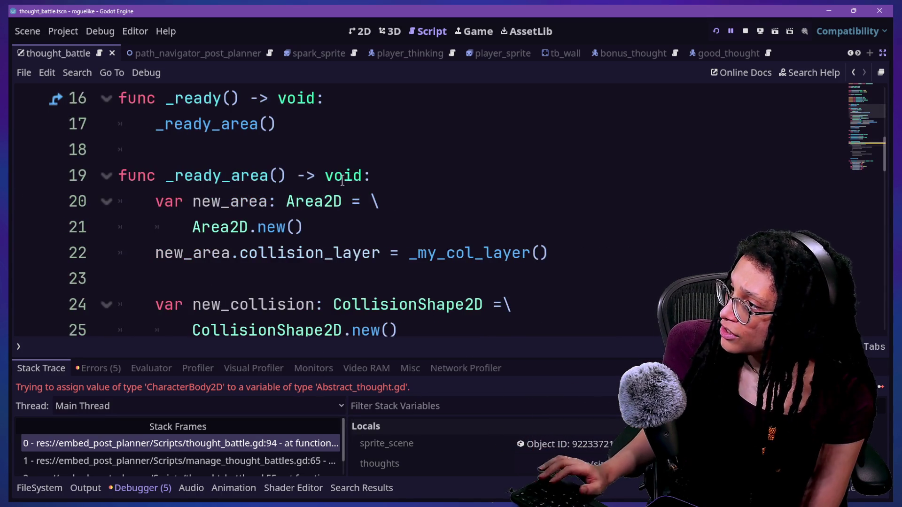
scroll(336, 147, "up", 5)
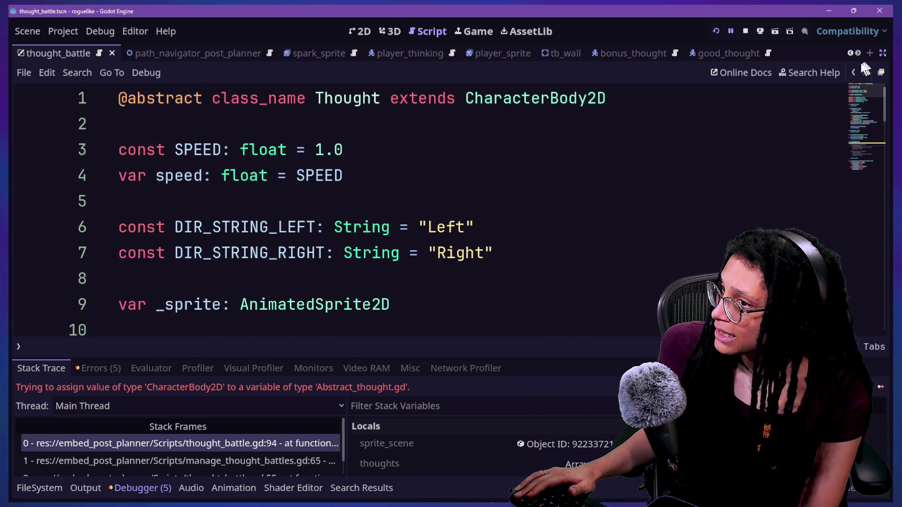
Compare the calling code in manage_thought_battles with the actor parameter's Node2D type on line 96
left_click(852, 70)
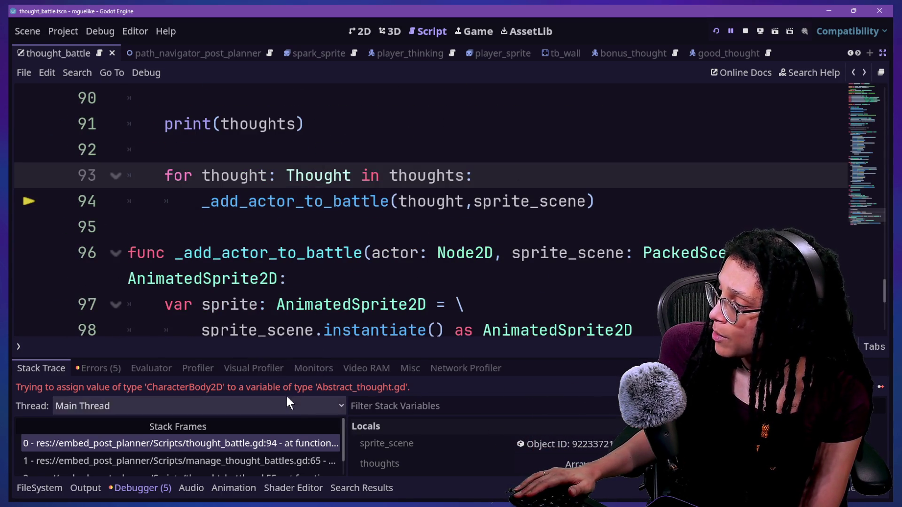
left_click(252, 459)
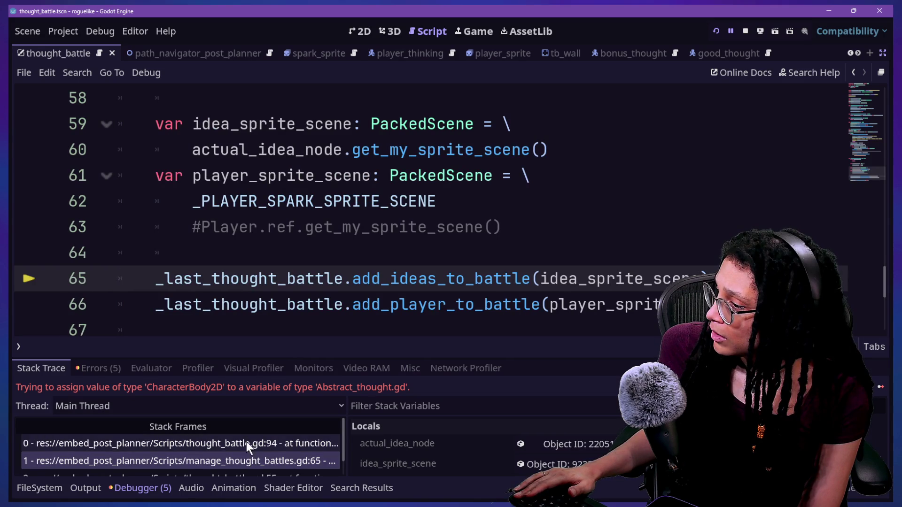
left_click(245, 441)
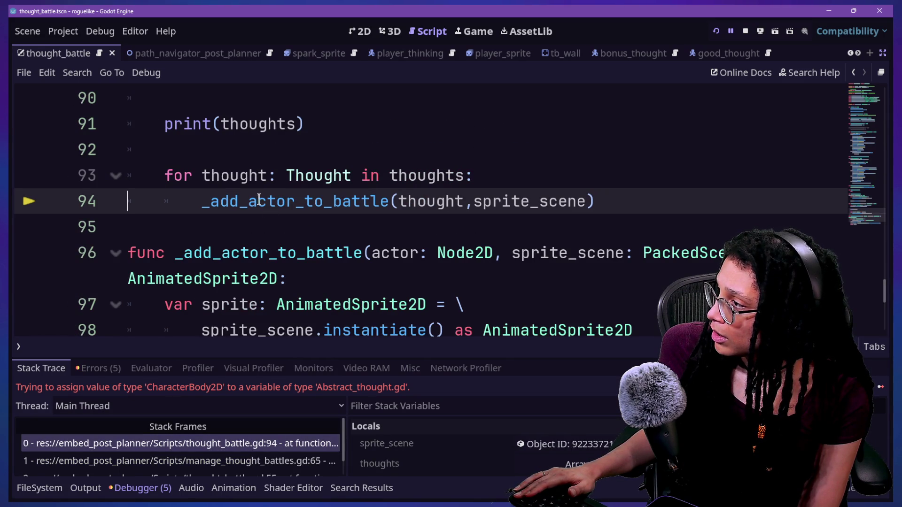
left_click_drag(287, 176, 351, 181)
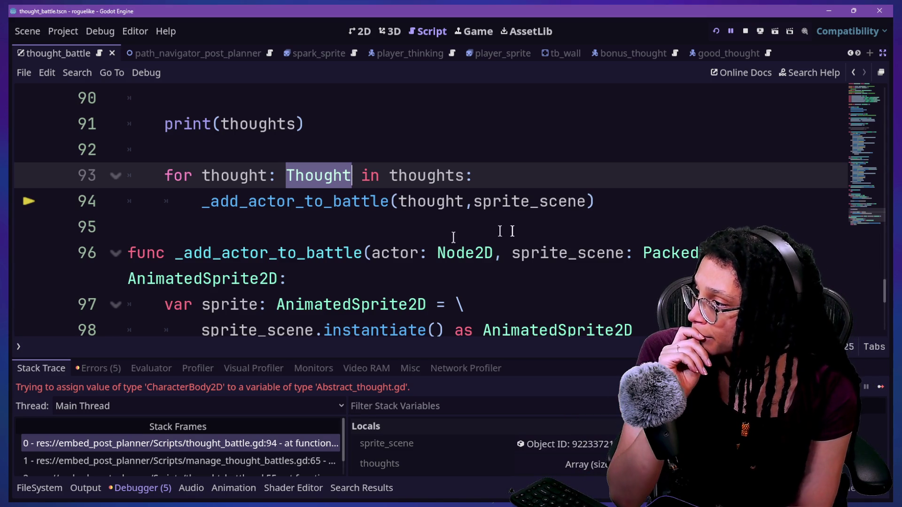
left_click_drag(366, 257, 496, 253)
left_click(502, 254)
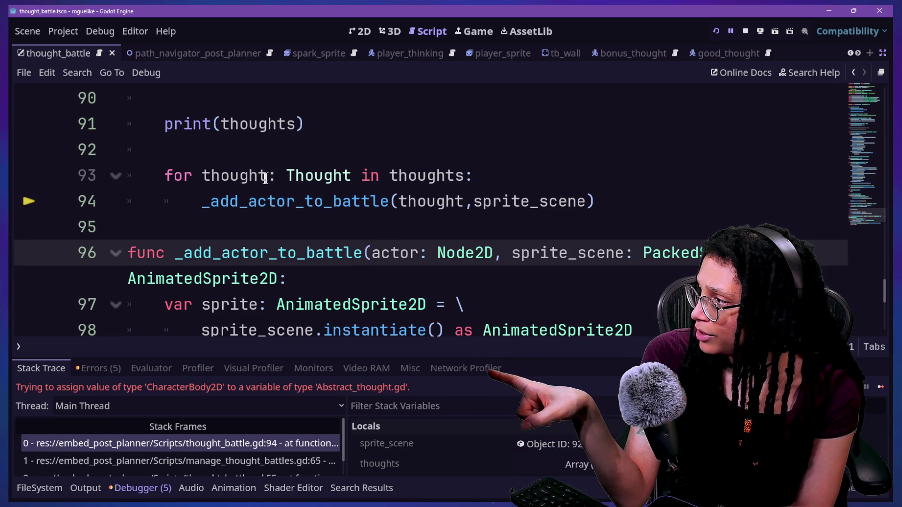
Change the loop variable's type on line 93 from Thought to Node2D
left_click_drag(285, 177, 343, 180)
type("NOd")
key("Delete")
key("BackSpace")
key("BackSpace")
type("ode2D")
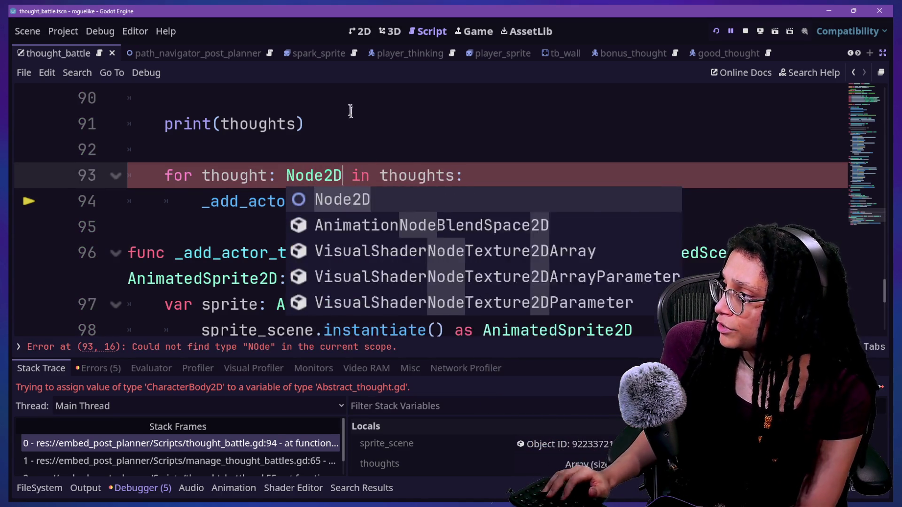
key("Return")
left_click(349, 109)
scroll(349, 109, "up", 1)
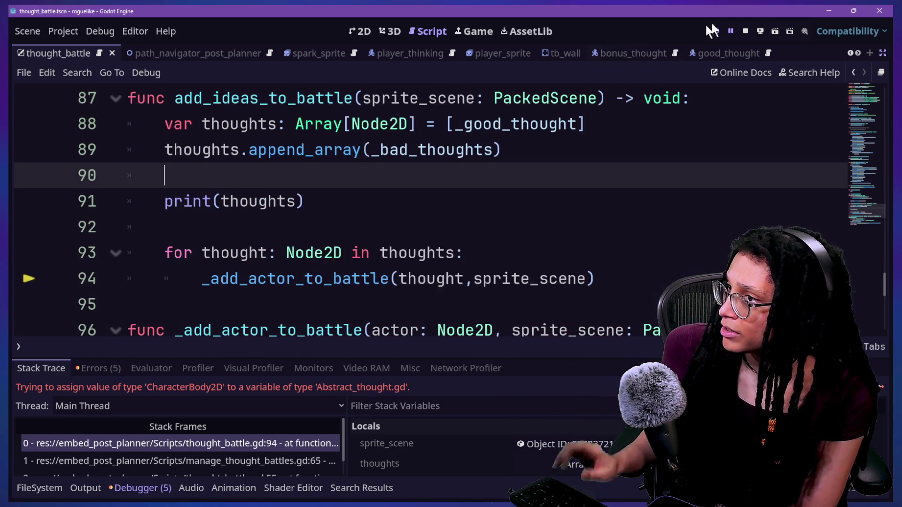
Run the game with F5, click through the menus to the brain battle maze, then return to the script
key("F5")
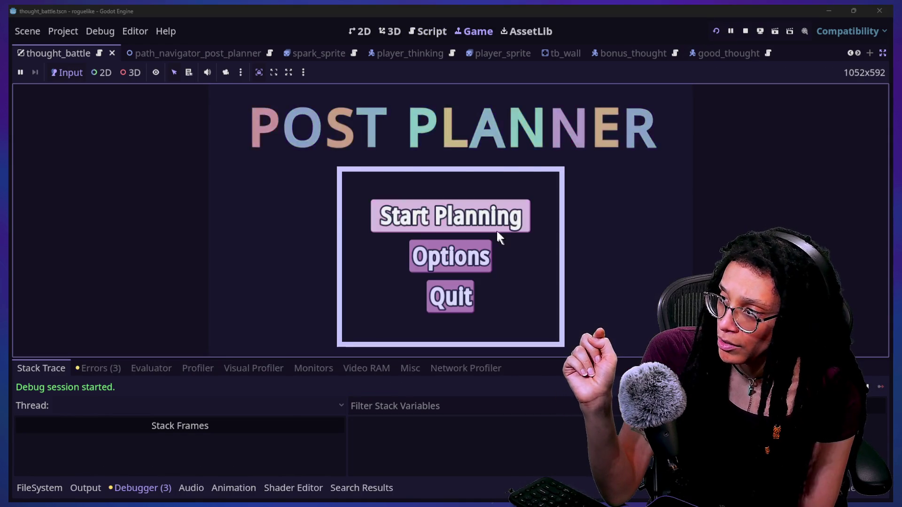
left_click(496, 229)
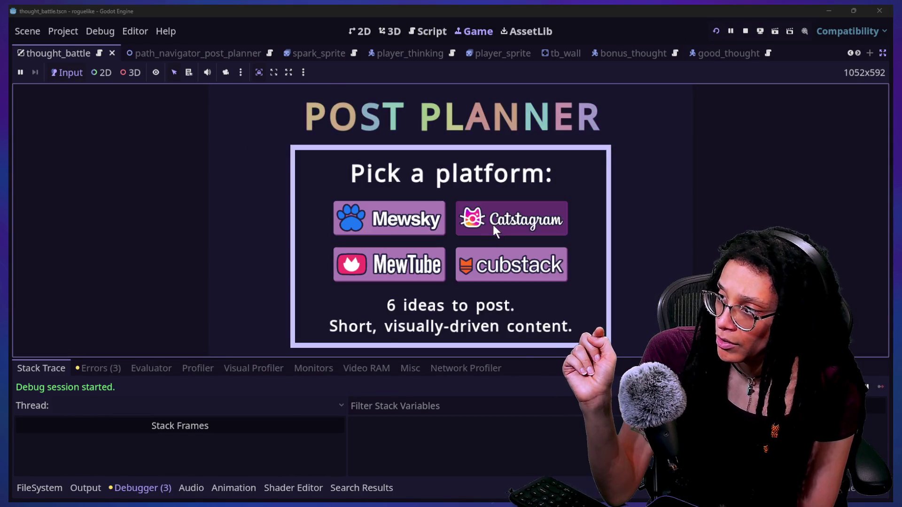
left_click(492, 224)
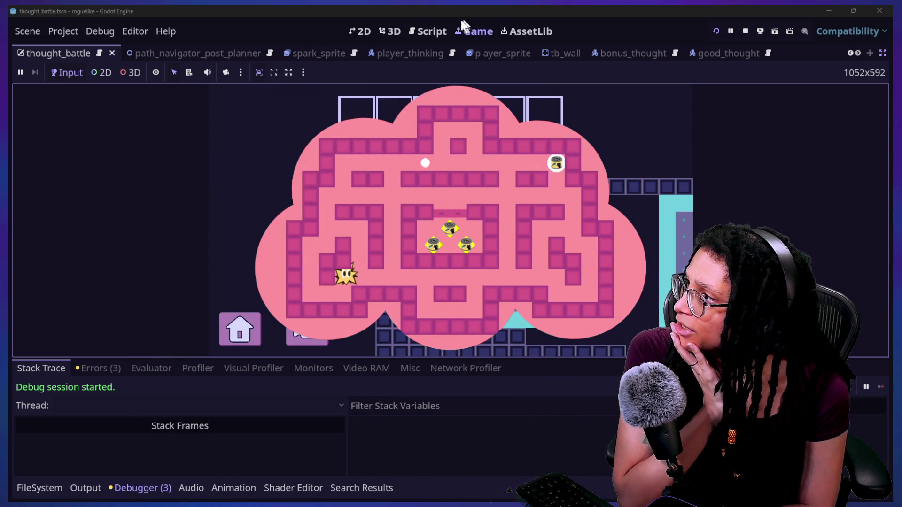
left_click(427, 31)
scroll(548, 155, "down", 3)
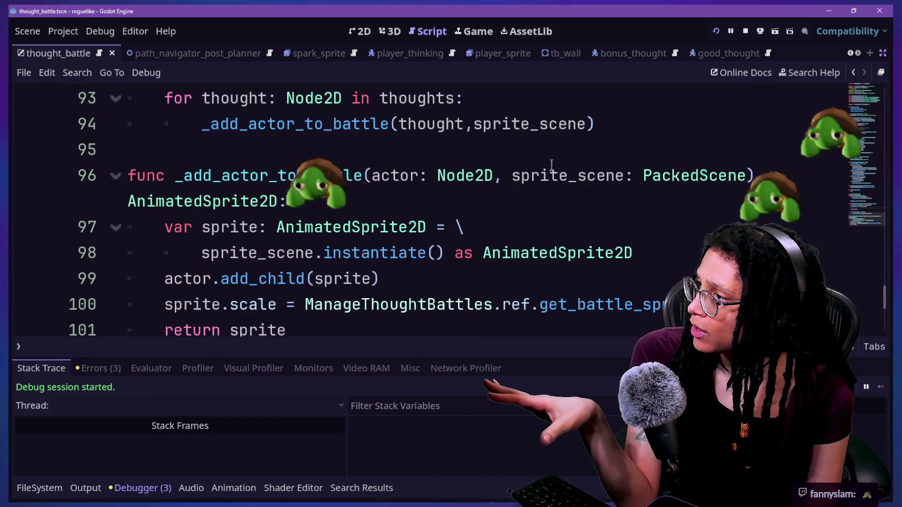
Review the _bad_thoughts list assignment on line 23 and the rest of thought_battle
scroll(552, 165, "up", 1)
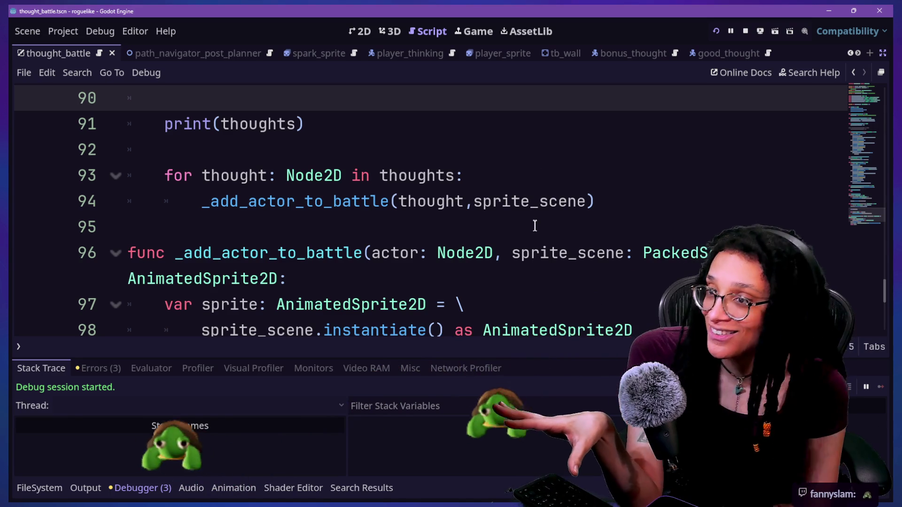
left_click(254, 271)
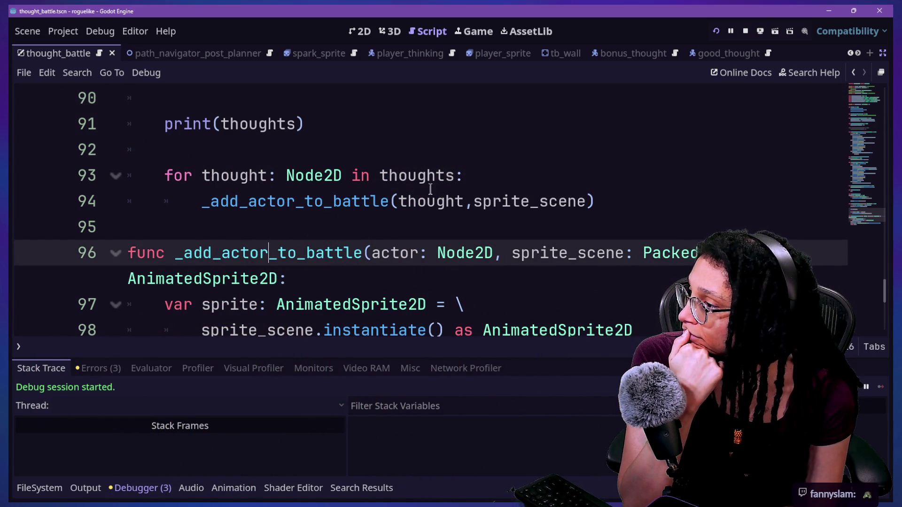
scroll(430, 188, "up", 20)
scroll(430, 189, "down", 2)
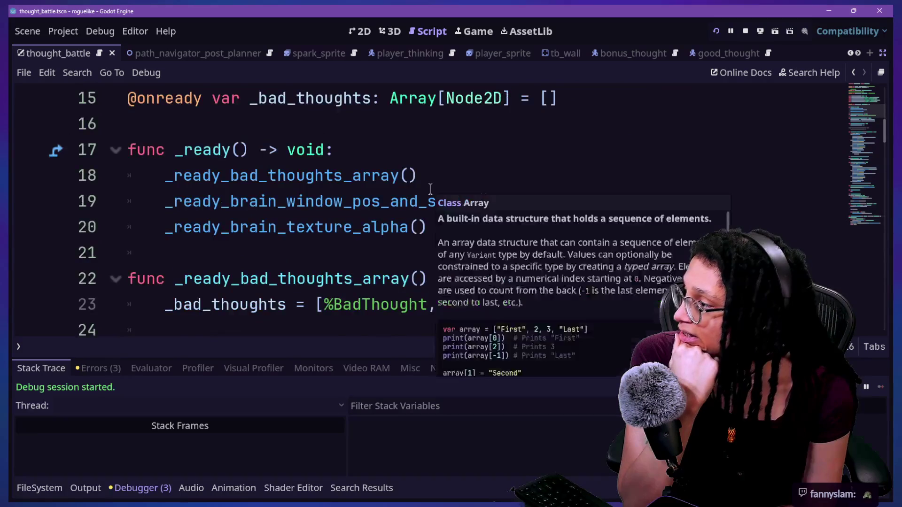
scroll(431, 189, "down", 1)
left_click(312, 243)
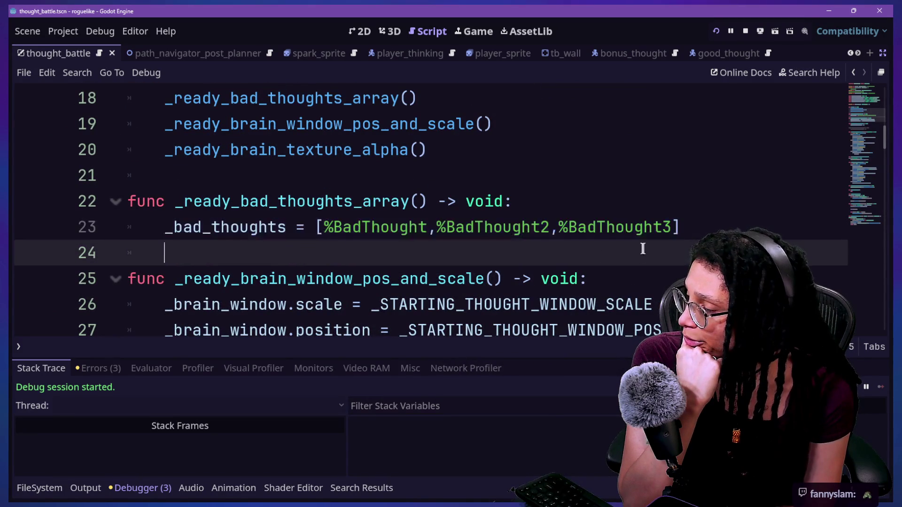
left_click(194, 235)
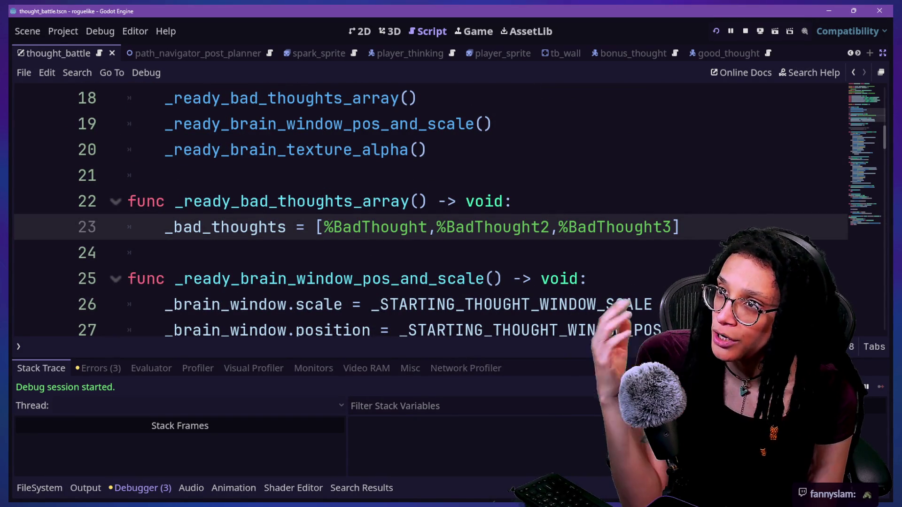
left_click_drag(428, 201, 715, 225)
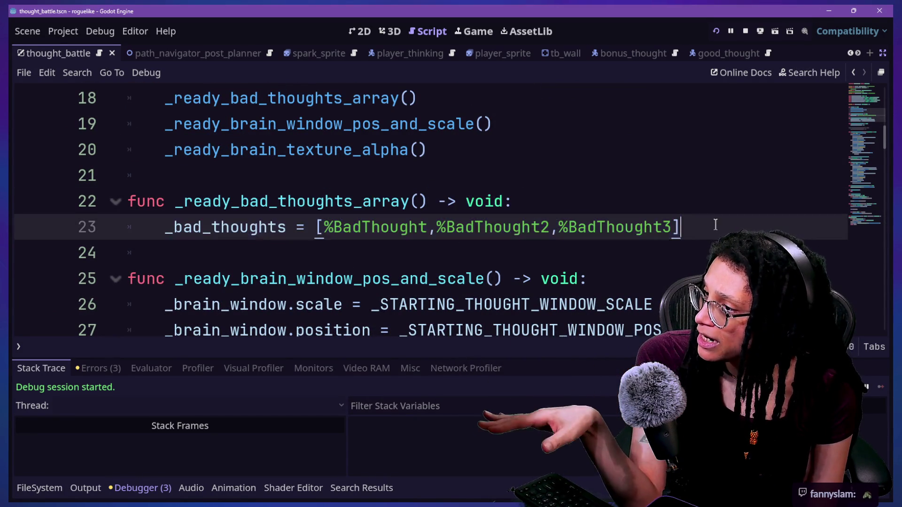
scroll(353, 215, "down", 10)
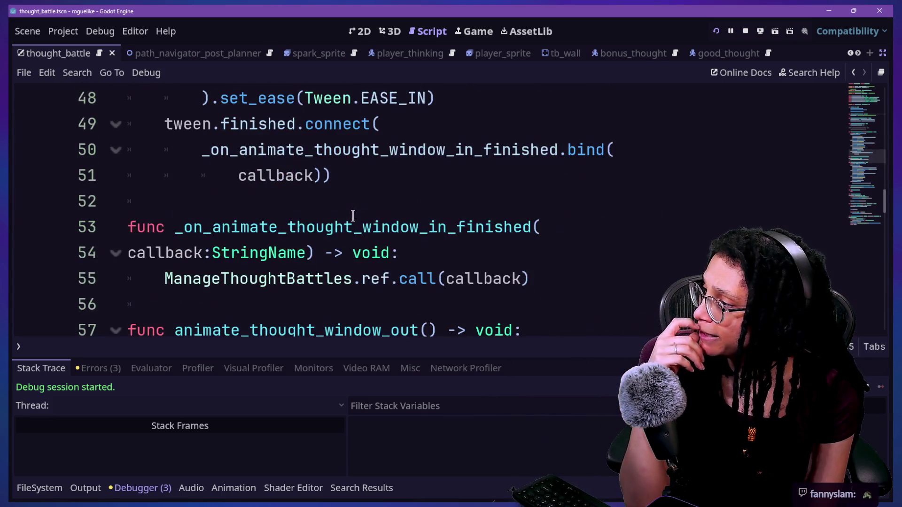
scroll(352, 215, "down", 6)
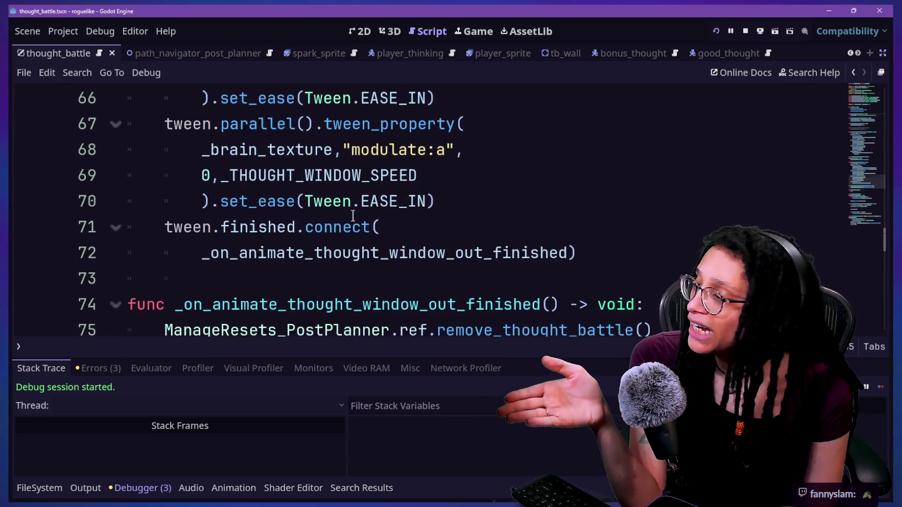
scroll(353, 215, "down", 6)
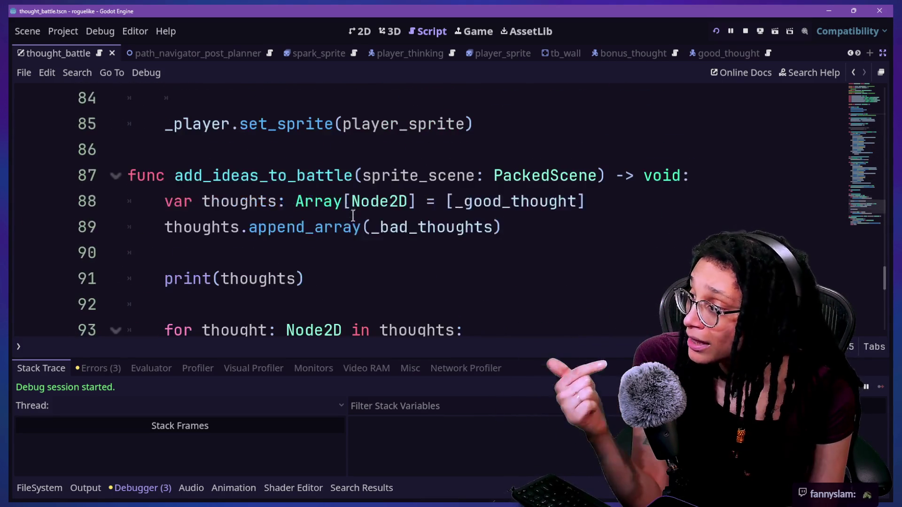
scroll(592, 246, "down", 2)
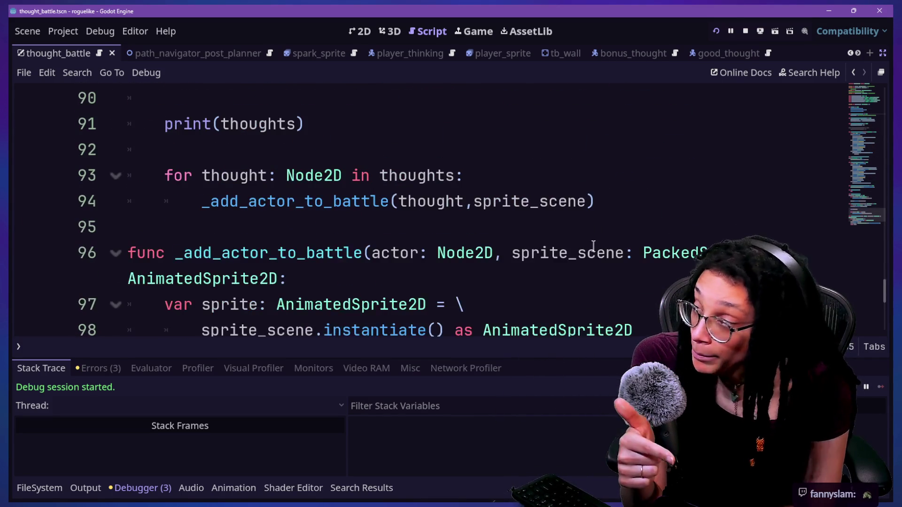
scroll(594, 246, "down", 3)
scroll(593, 245, "up", 2)
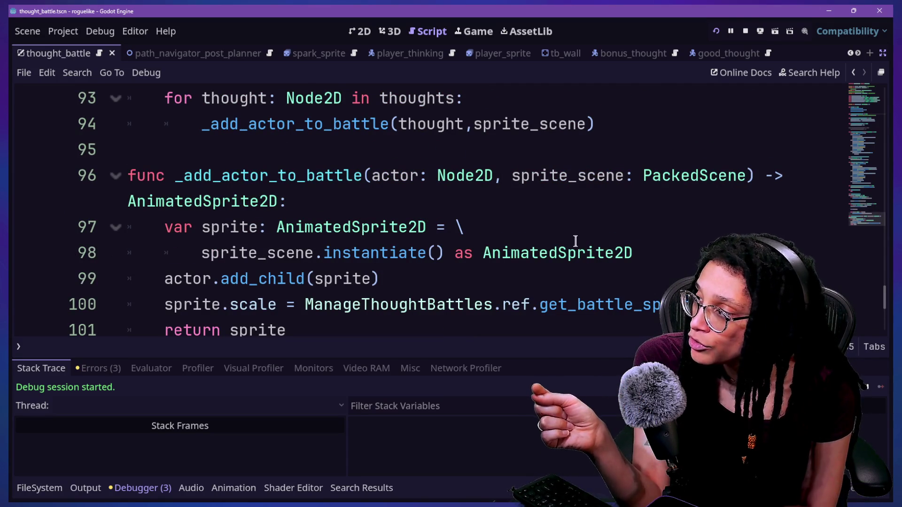
scroll(554, 221, "up", 1)
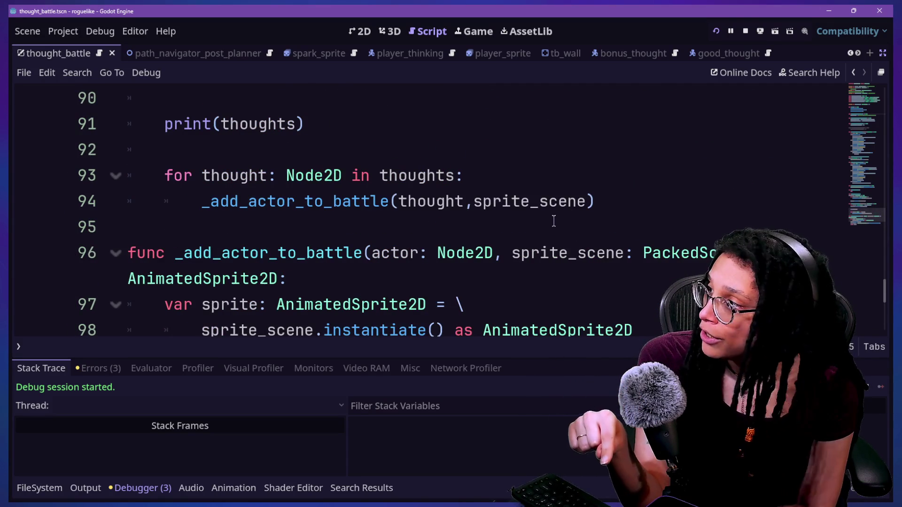
Delete the print(thoughts) line with its blank line above, then view the running brain battle
left_click(600, 183)
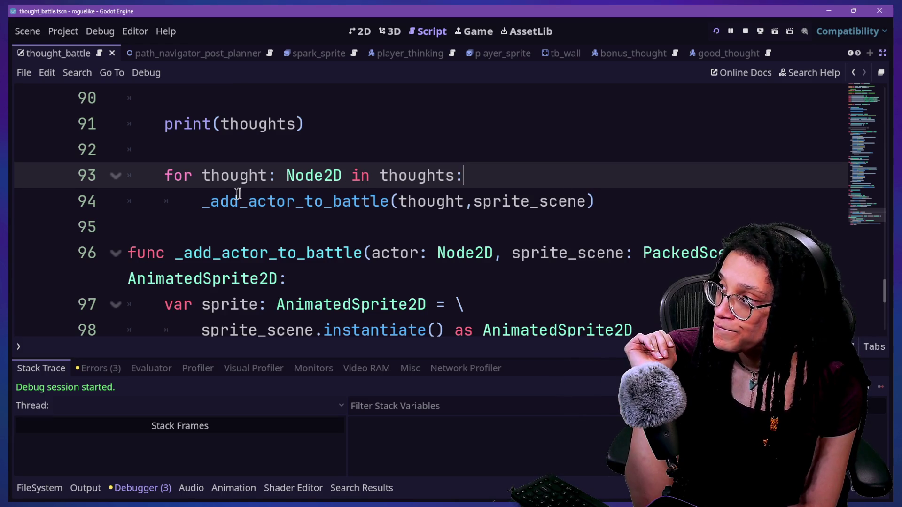
scroll(239, 195, "up", 2)
left_click_drag(332, 283, 335, 249)
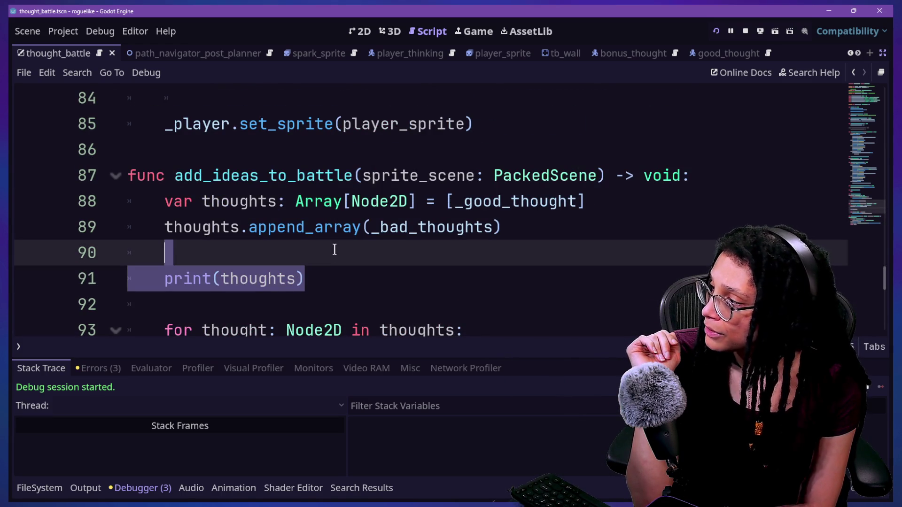
key("BackSpace")
key("BackSpace")
key("BackSpace")
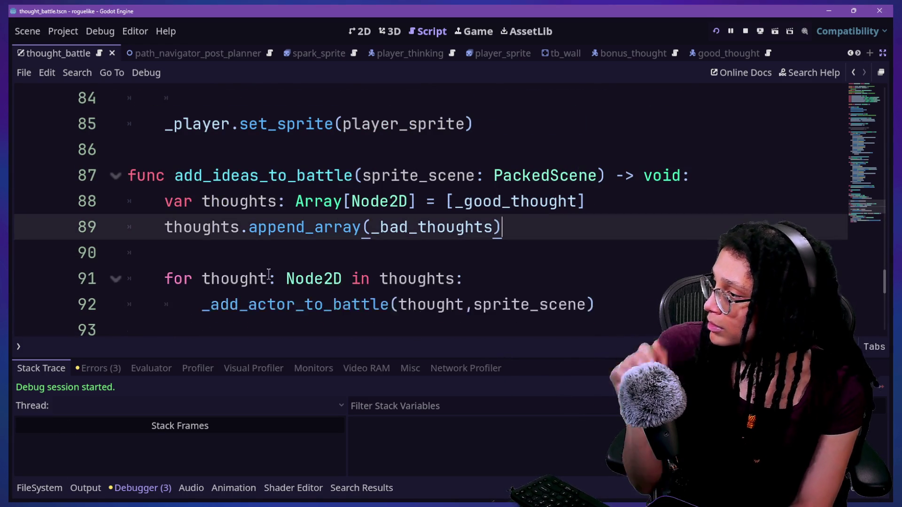
left_click(474, 31)
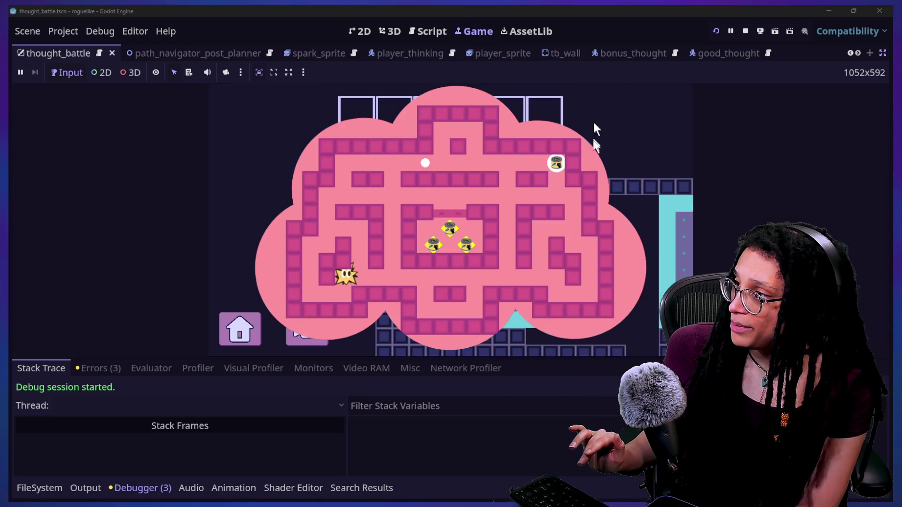
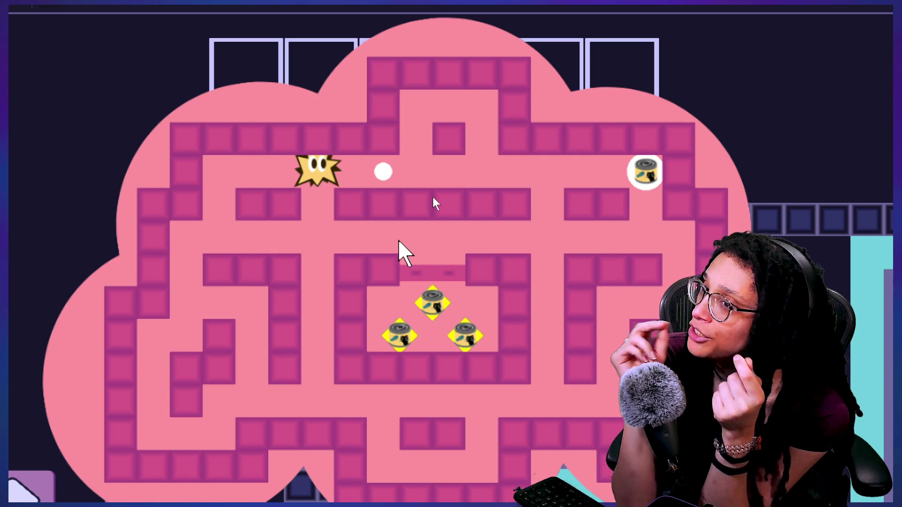
Stop the running maze game test run to get back to the battle script
scroll(398, 242, "down", 5)
scroll(383, 302, "up", 3)
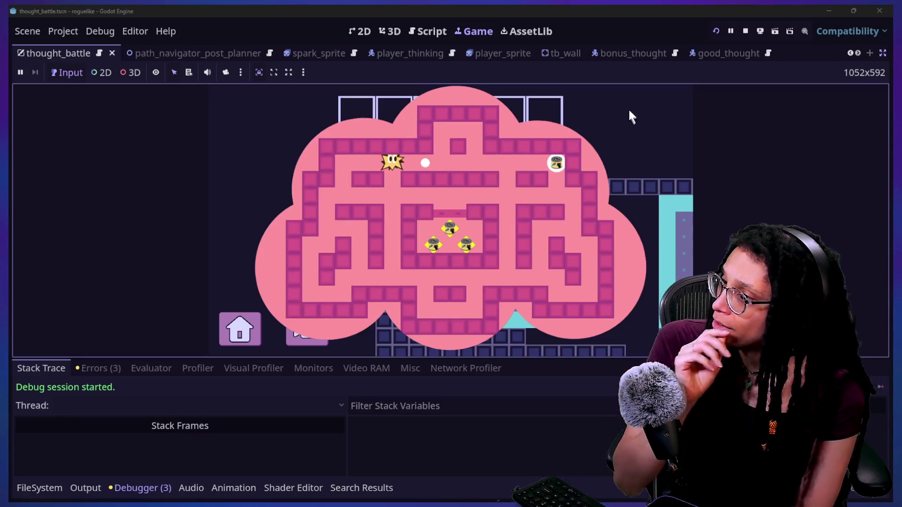
left_click(745, 26)
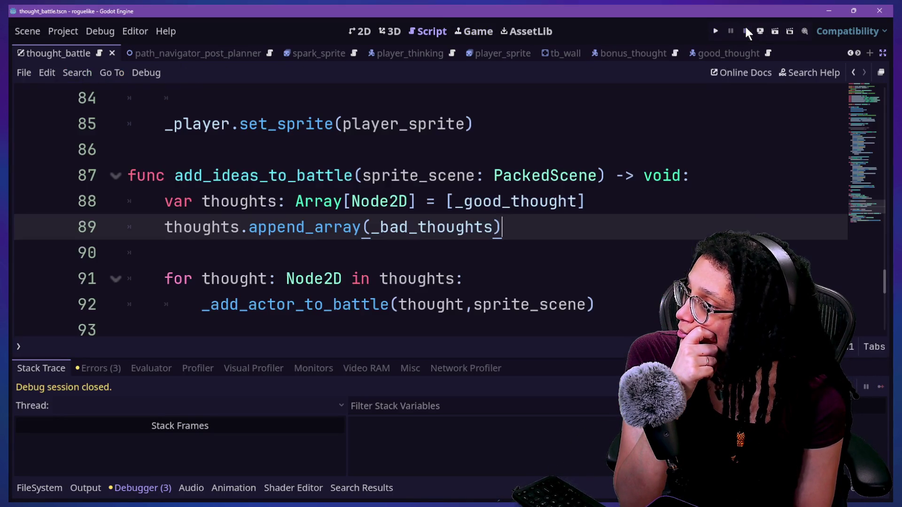
Return to editing the battle script and save the scene ahead of committing
left_click(474, 280)
key("Down")
key("Down")
key("Down")
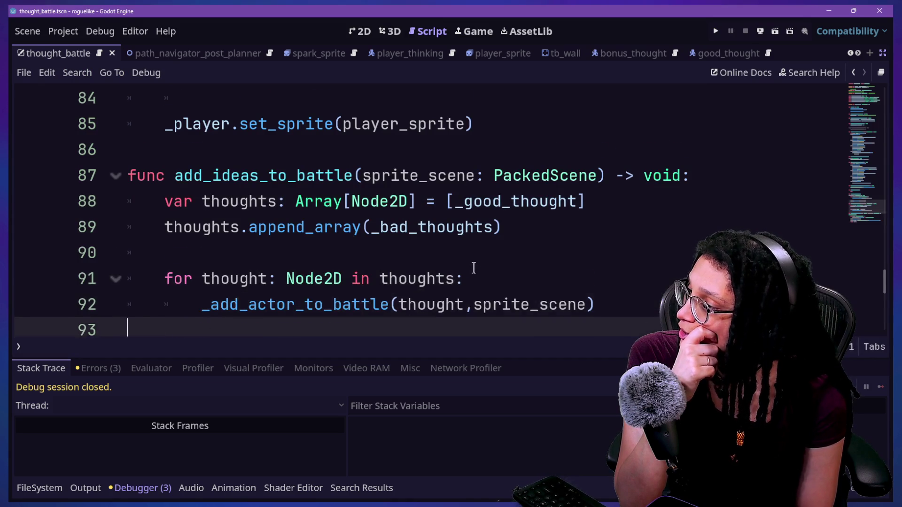
scroll(498, 201, "up", 1)
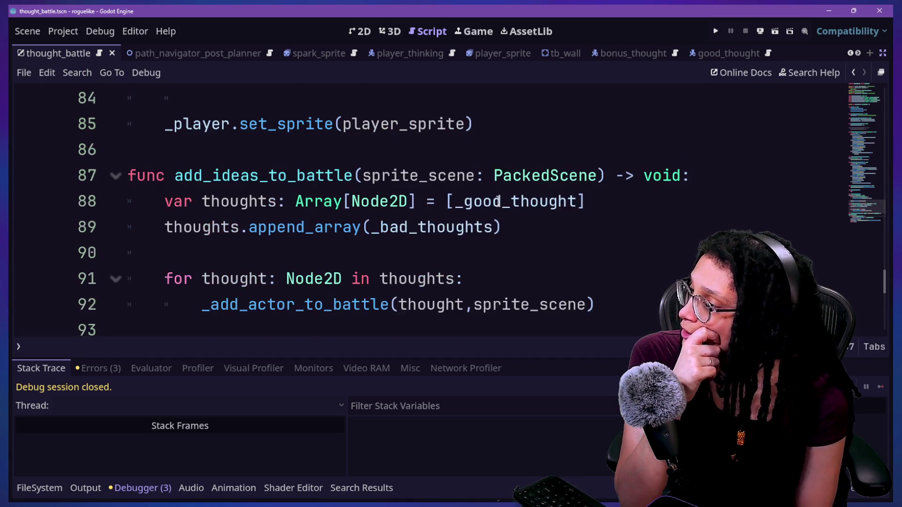
key("F5")
mouse_move(504, 201)
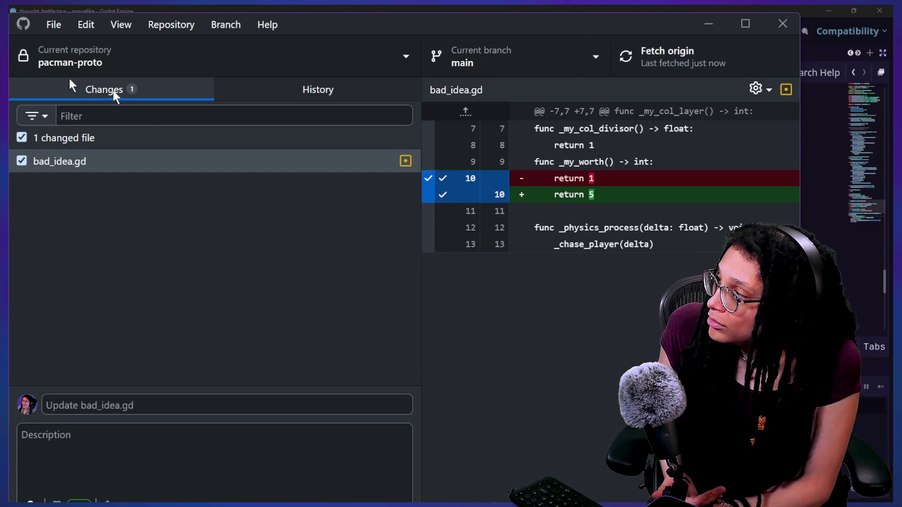
Select the roguelike repository and enter the summary 'Battle entities are now "Thoughts"; added bad,good,and,bonus thoughts'
left_click(71, 62)
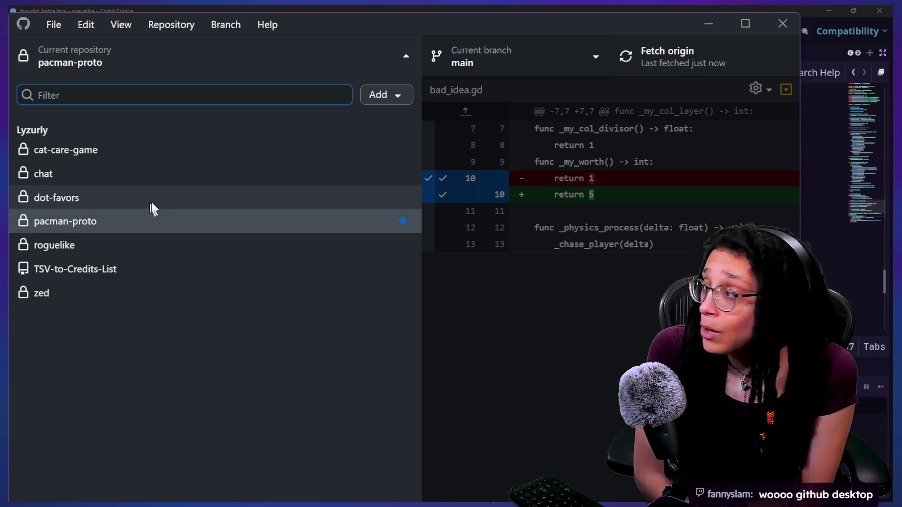
left_click(154, 239)
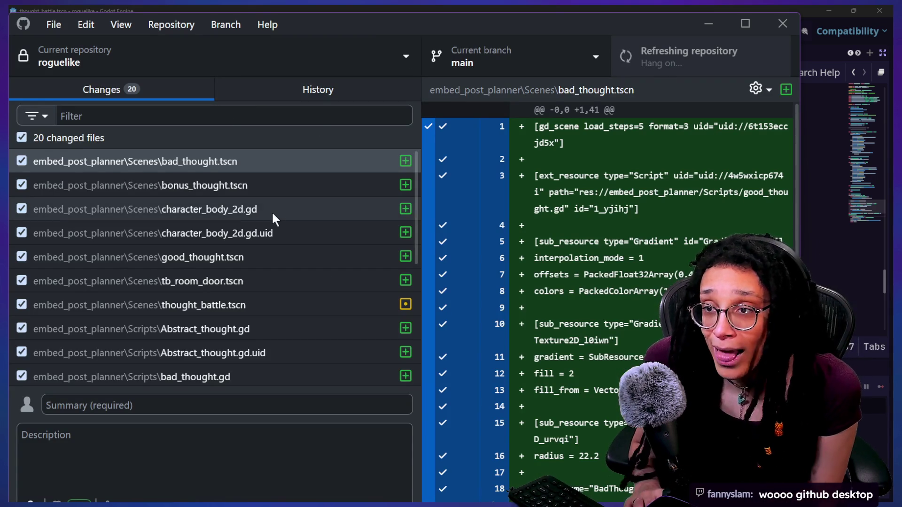
left_click(273, 404)
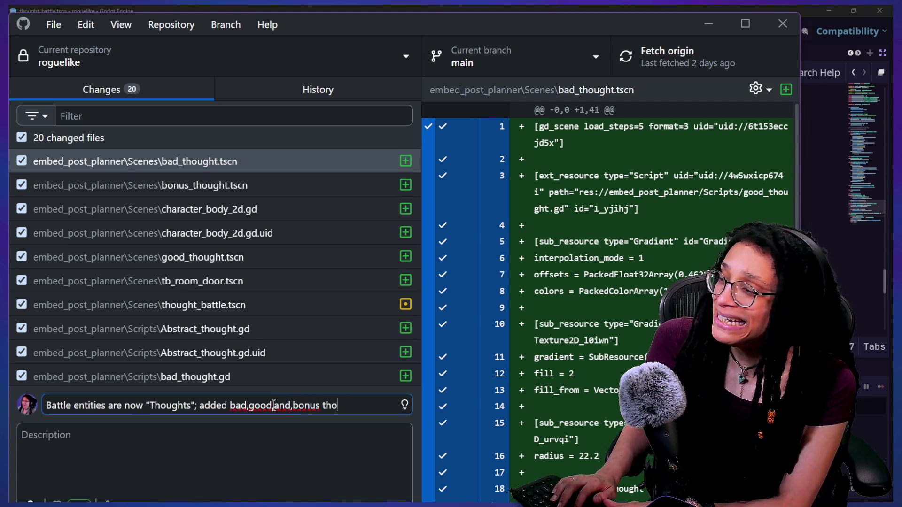
Replace 'added' with 'began' in the commit summary and maximize GitHub Desktop
double_click(199, 405)
type("began")
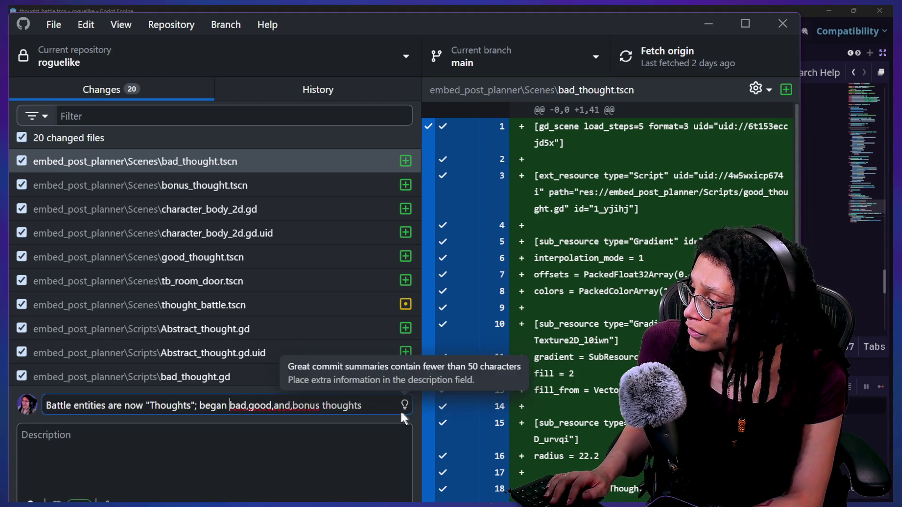
double_click(447, 27)
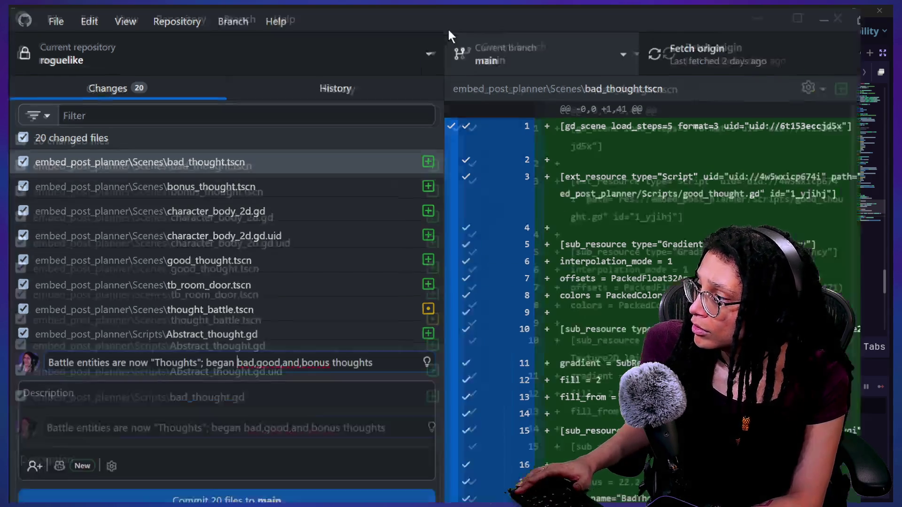
Commit the 20 changed files to main, push to origin, and view History
left_click(220, 486)
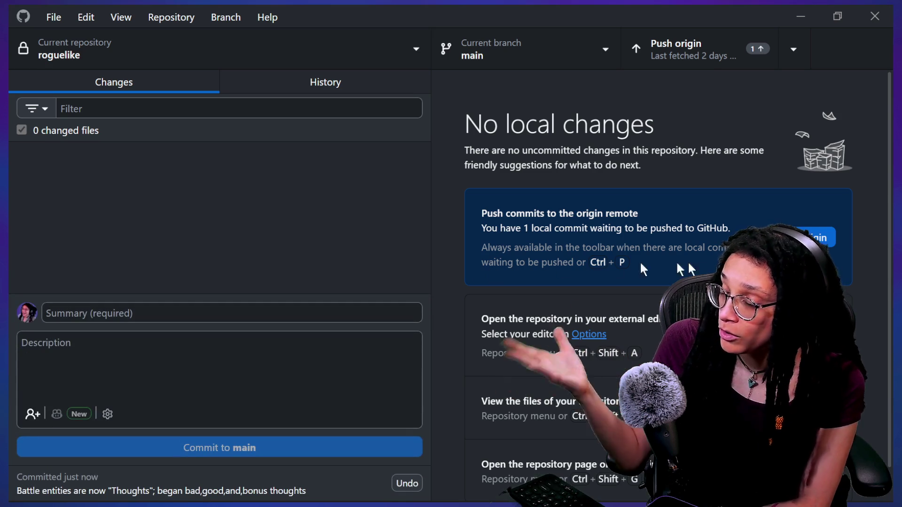
left_click(820, 238)
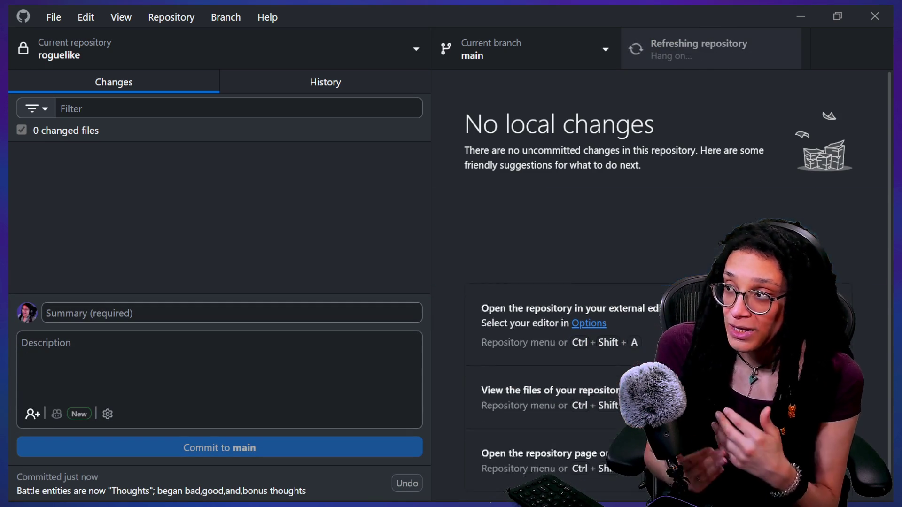
left_click(410, 89)
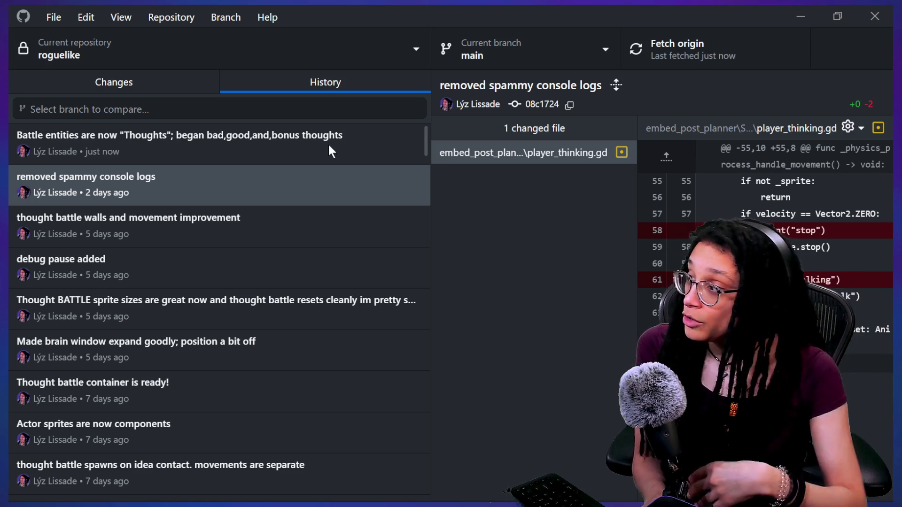
Scroll the History list down to the Initial commit and back up
scroll(329, 146, "down", 20)
scroll(328, 147, "down", 20)
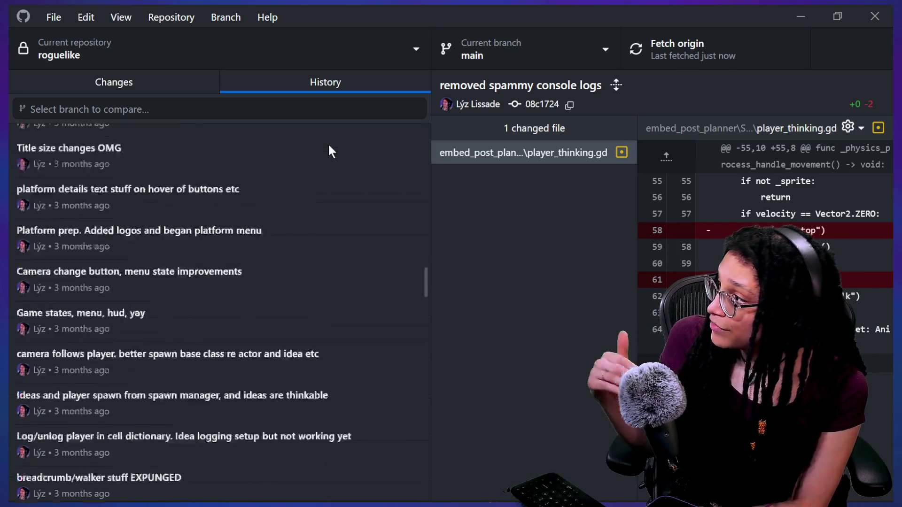
scroll(328, 146, "down", 15)
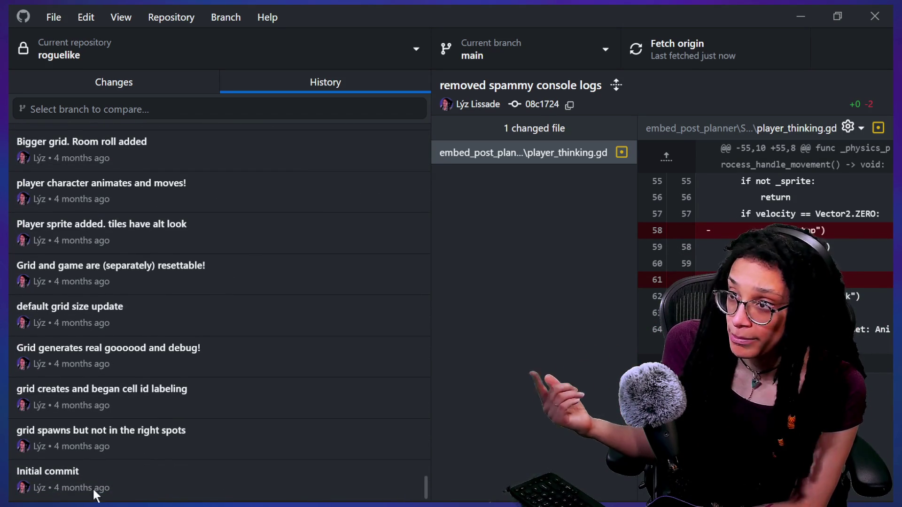
scroll(65, 486, "up", 15)
scroll(64, 484, "up", 20)
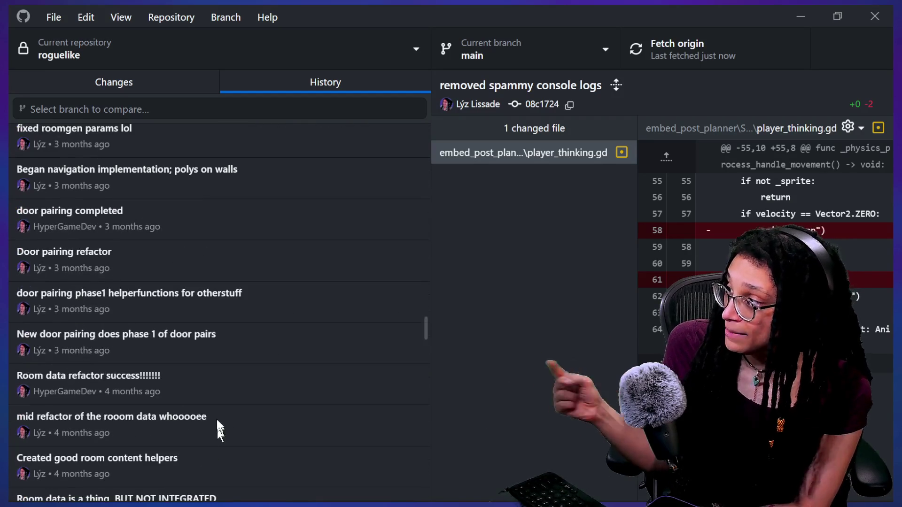
scroll(202, 401, "up", 10)
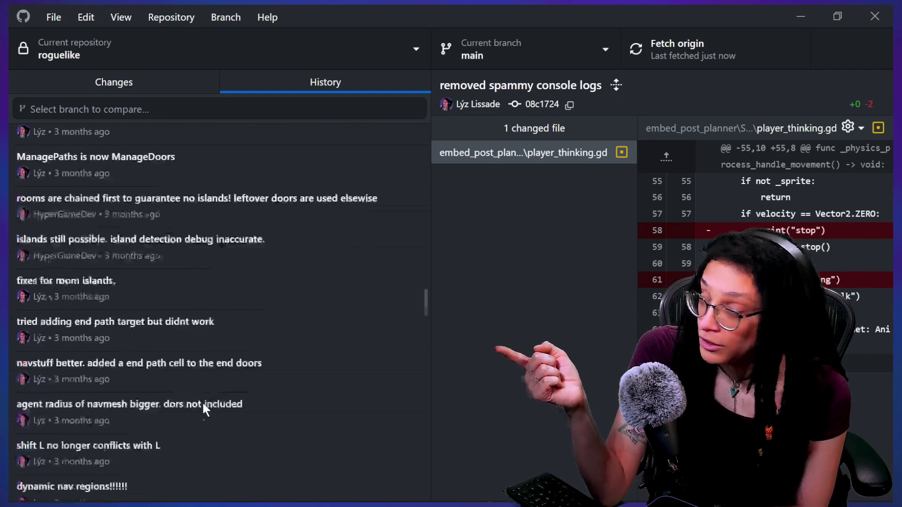
scroll(203, 402, "up", 10)
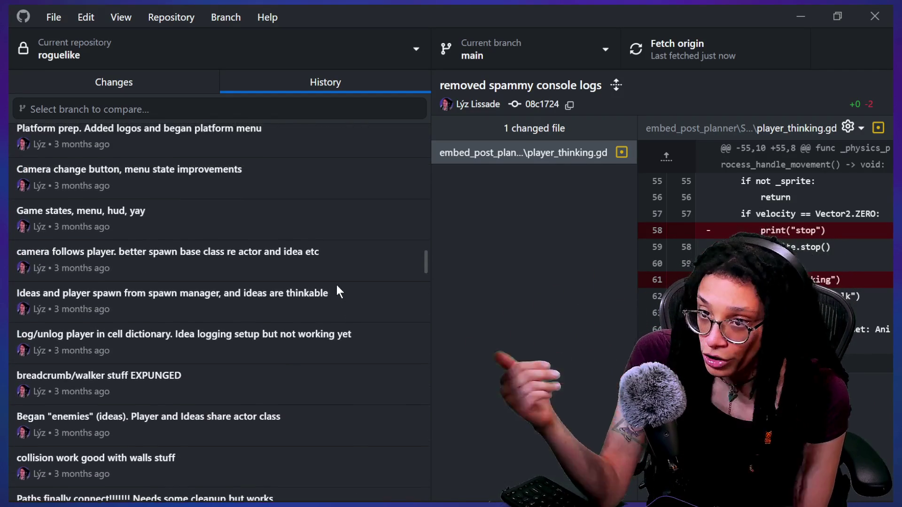
scroll(336, 284, "up", 5)
Inspect the idea slots, level regen and spammy-logs commits, then open the Thoughts commit
left_click(306, 260)
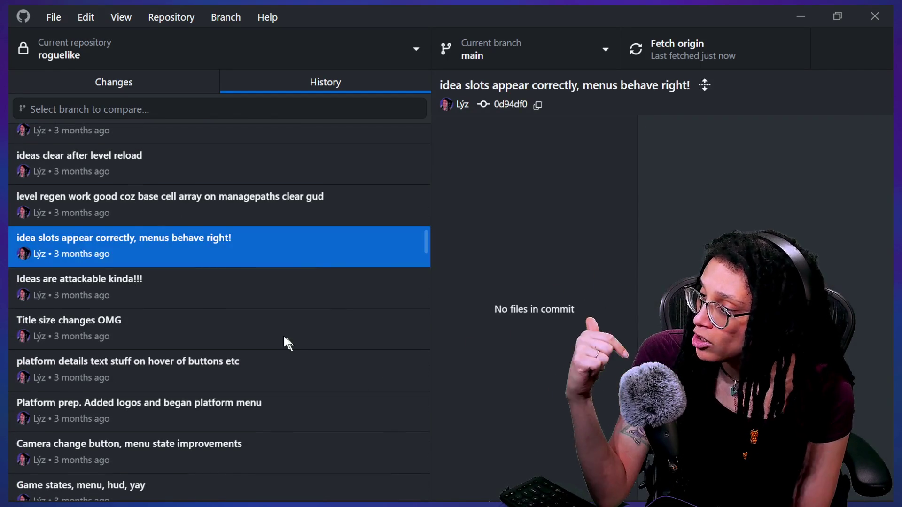
left_click(328, 344)
left_click(324, 207)
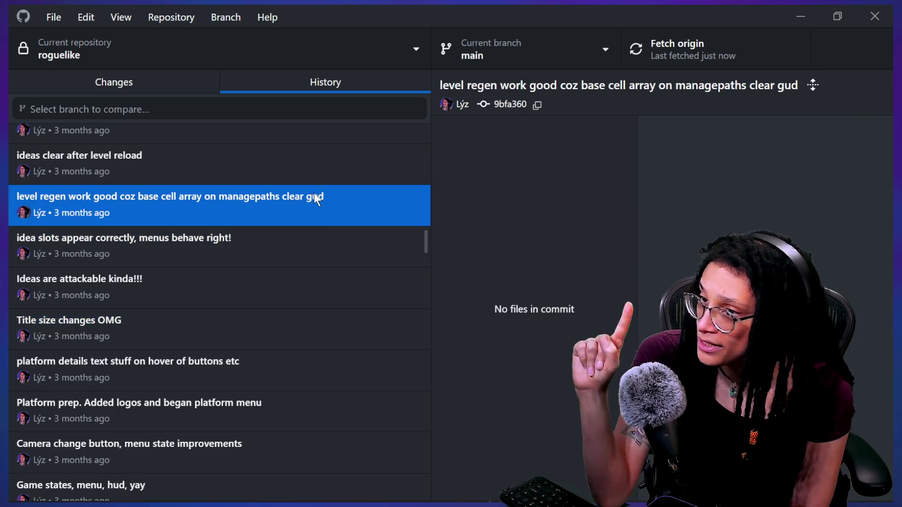
scroll(313, 195, "up", 5)
scroll(314, 192, "up", 10)
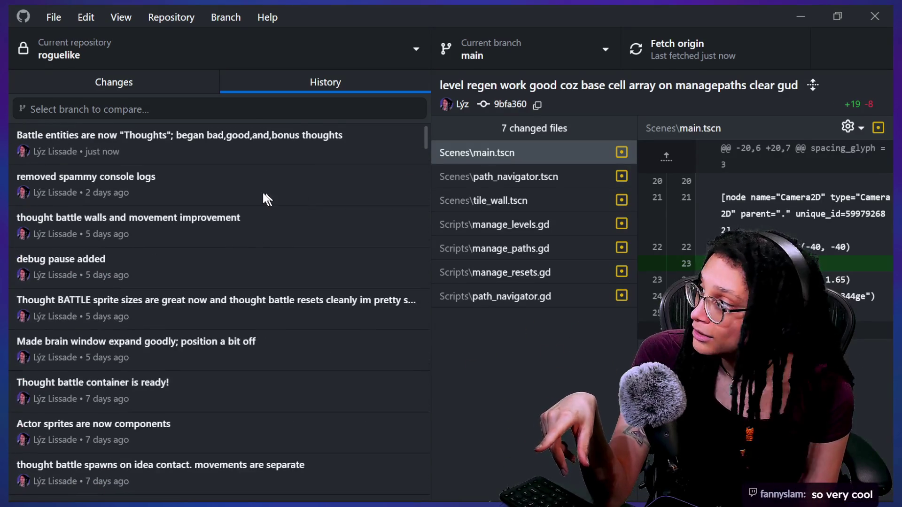
left_click(264, 193)
left_click(259, 155)
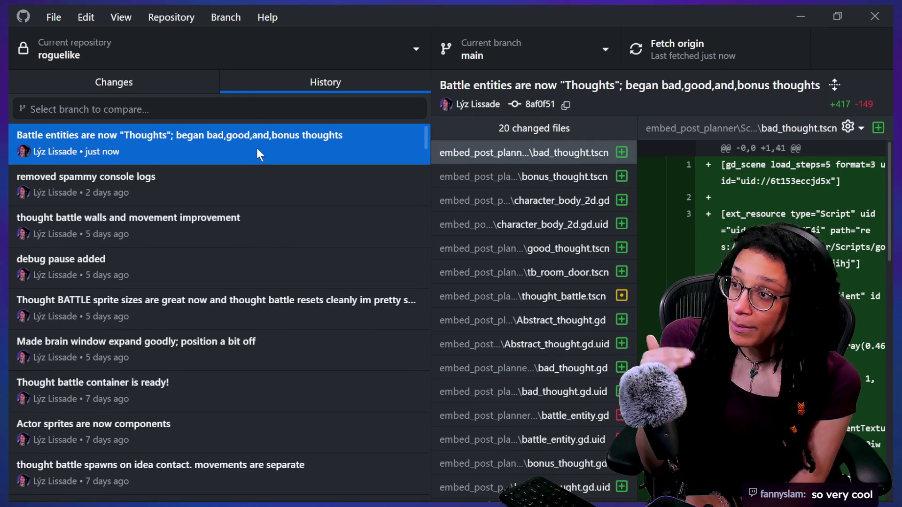
Narrow the commit list so the diff area is wider
mouse_move(431, 107)
left_mouse_down()
mouse_move(300, 52)
mouse_move(190, 52)
left_mouse_up()
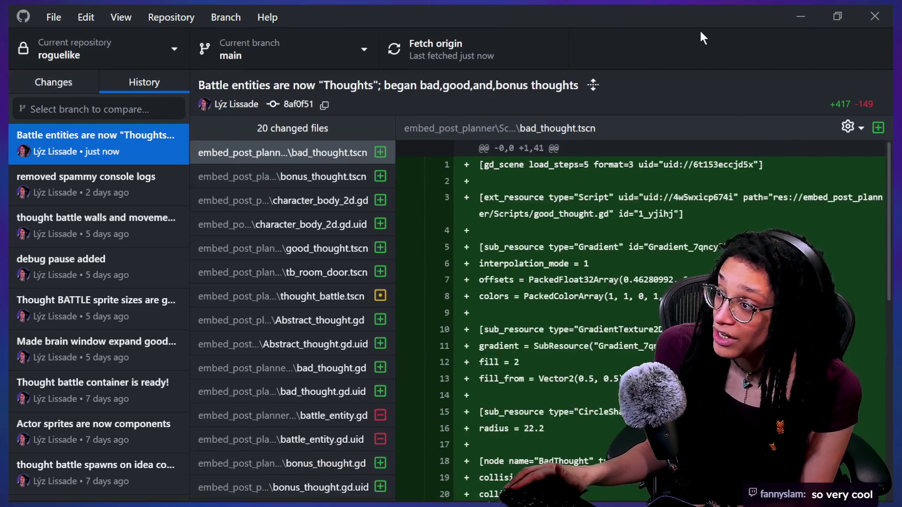
scroll(587, 330, "down", 6)
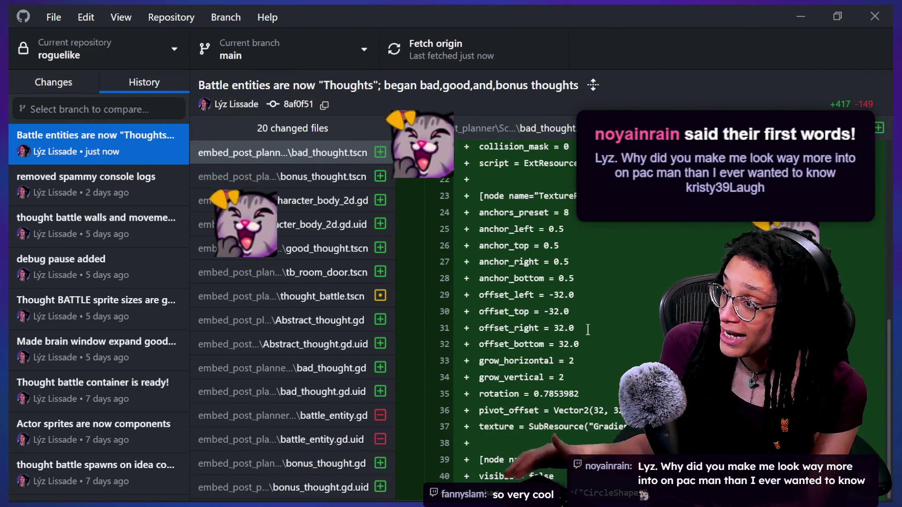
scroll(587, 329, "up", 6)
Review the bad_thought.gd.uid, deleted battle_entity.gd and new Abstract_thought.gd diffs, then bring up Chat
left_click(295, 397)
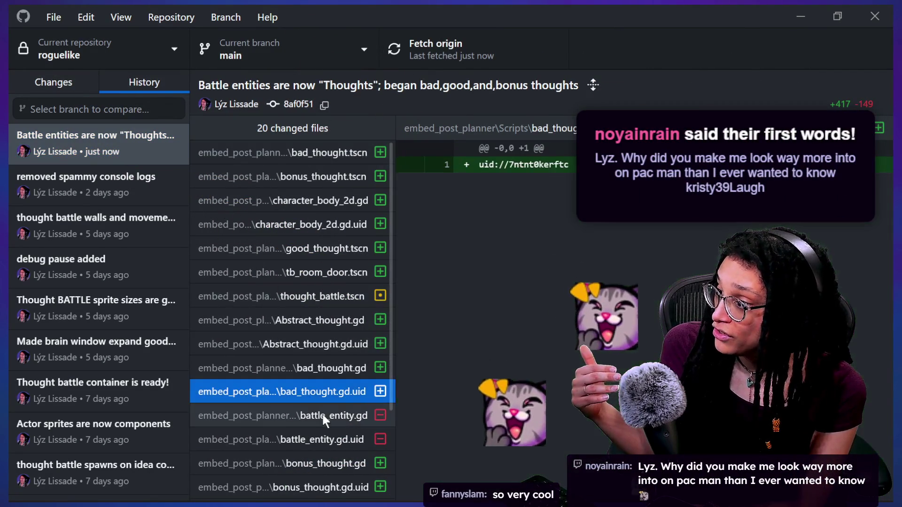
left_click(320, 415)
left_click(319, 320)
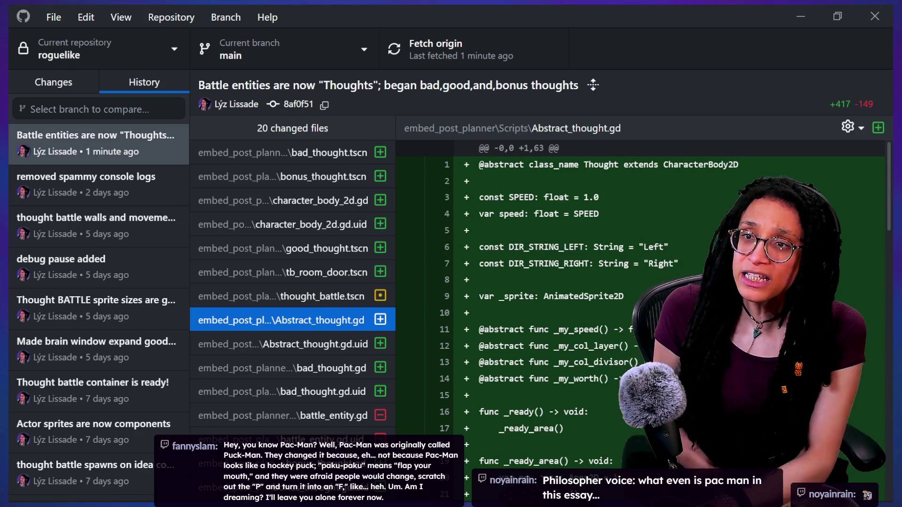
key("alt+Tab")
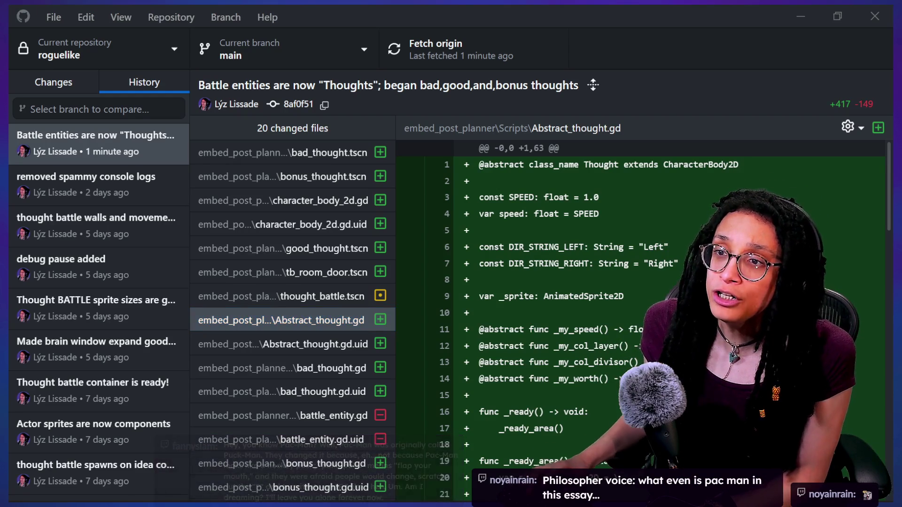
key("alt+Tab")
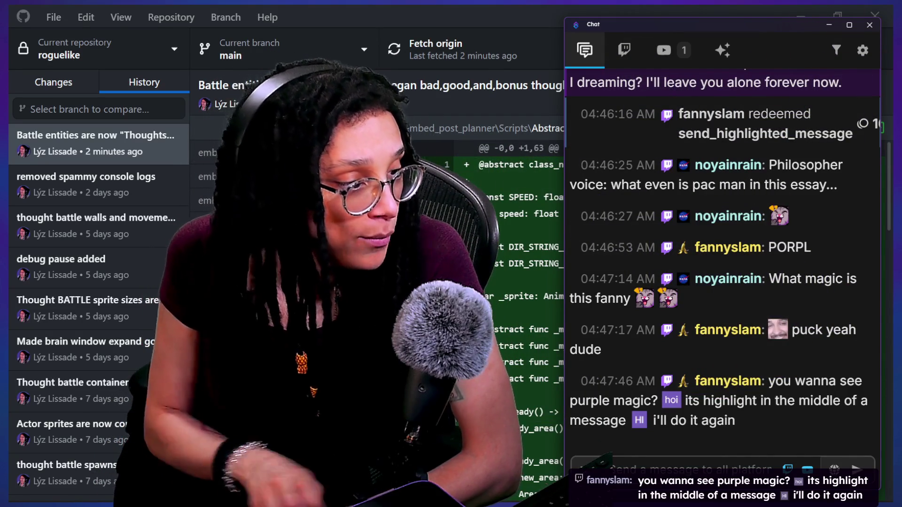
Reread the earlier viewer messages in Chat, then switch to the YouTube browser window
mouse_move(661, 376)
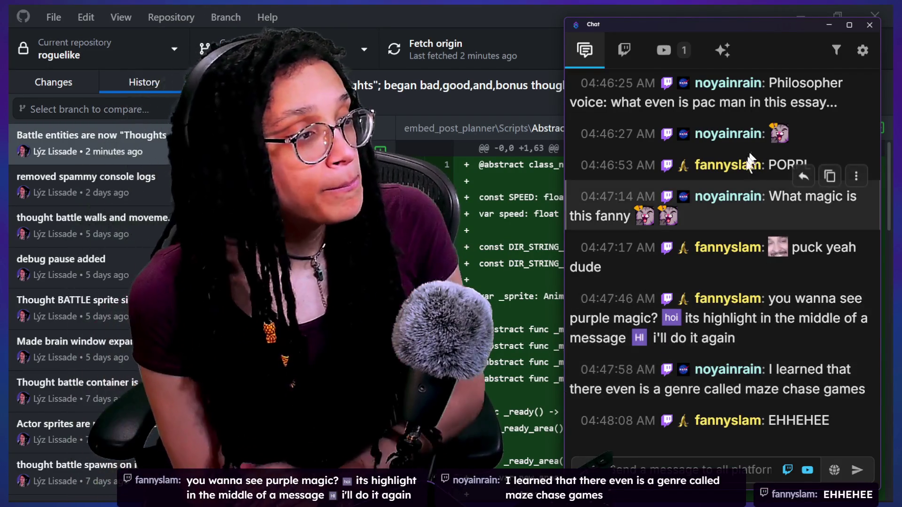
scroll(785, 285, "up", 2)
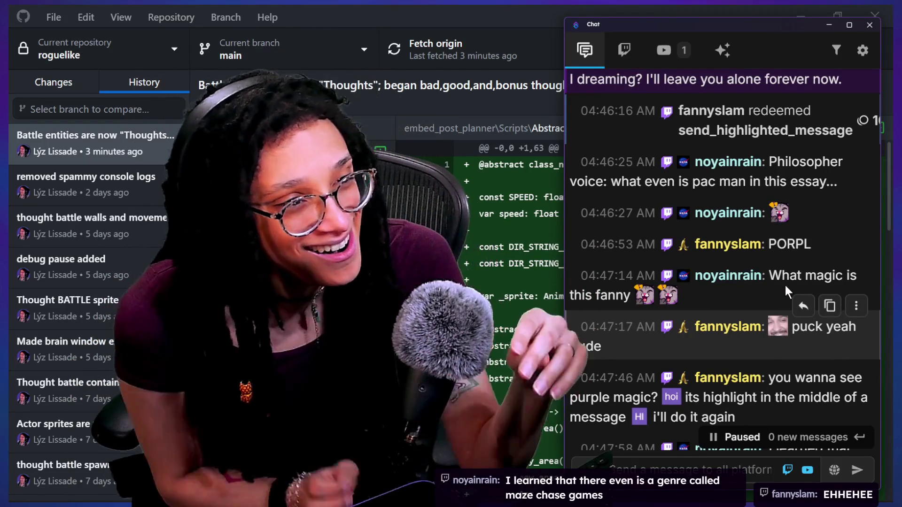
scroll(719, 347, "up", 3)
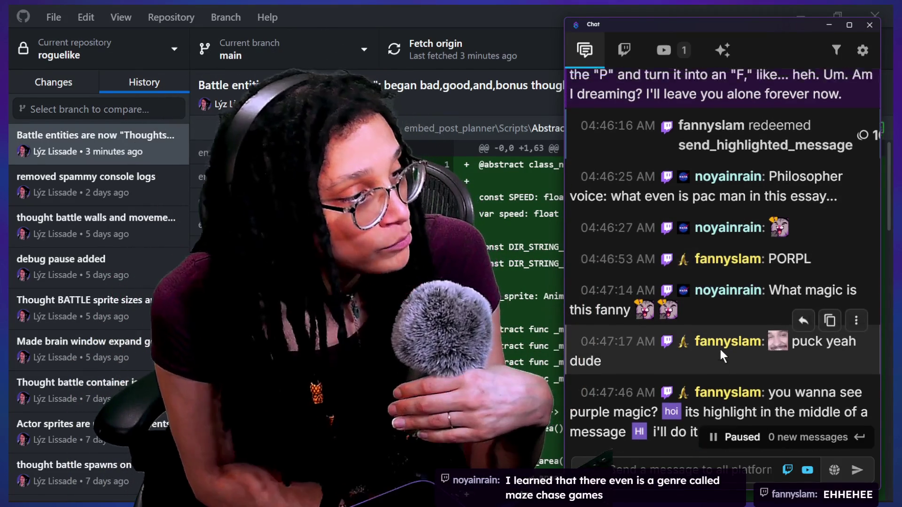
scroll(720, 349, "up", 3)
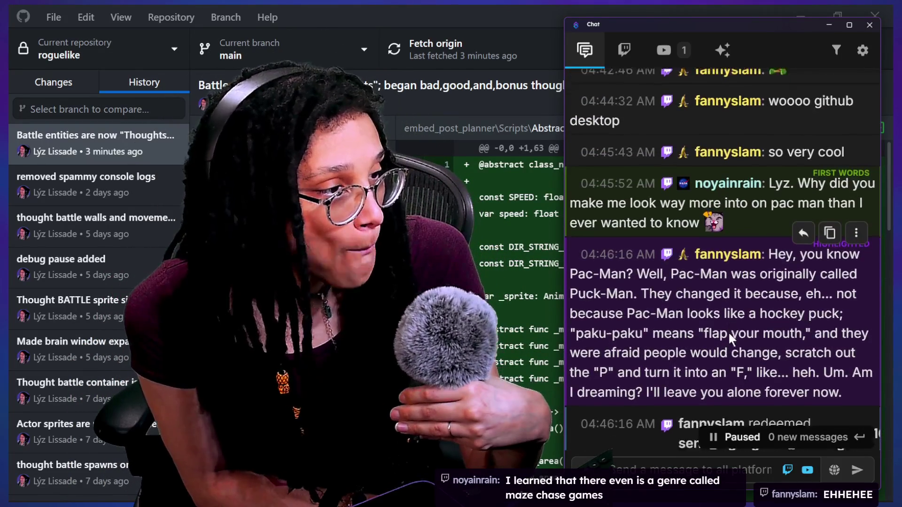
scroll(728, 331, "down", 4)
scroll(729, 337, "down", 5)
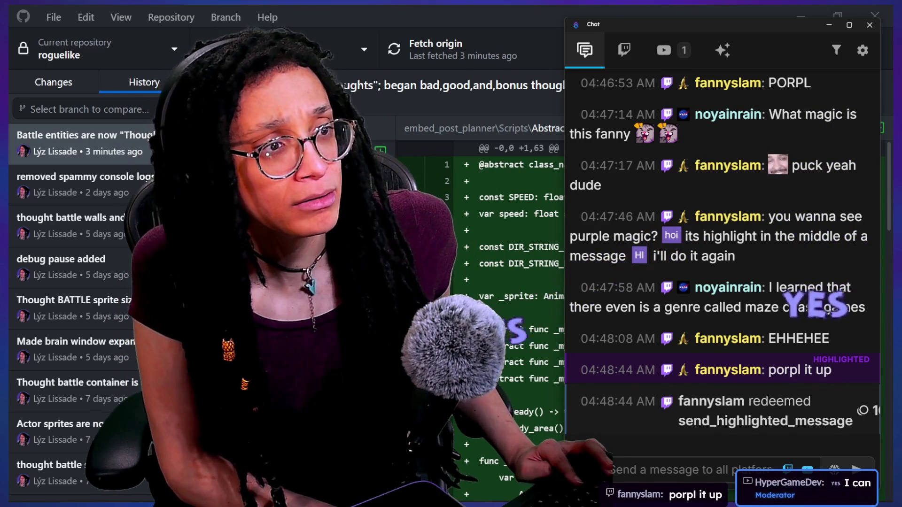
key("alt+Tab")
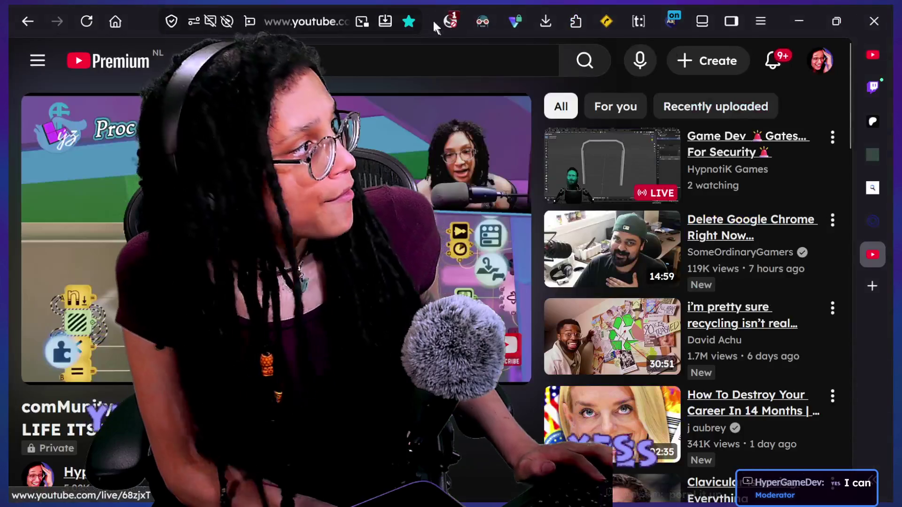
Open the Twitch Stream Manager and dismiss the FrogWow reward sharing card
mouse_move(867, 237)
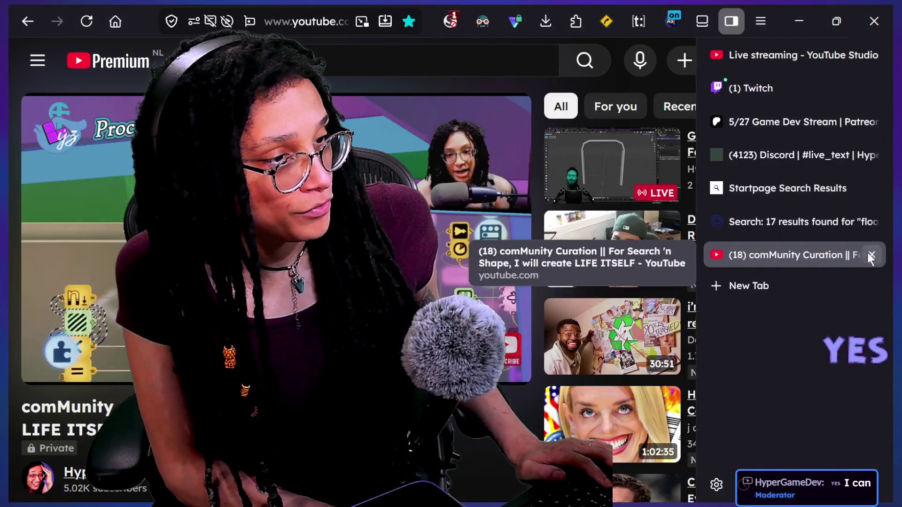
left_click(793, 87)
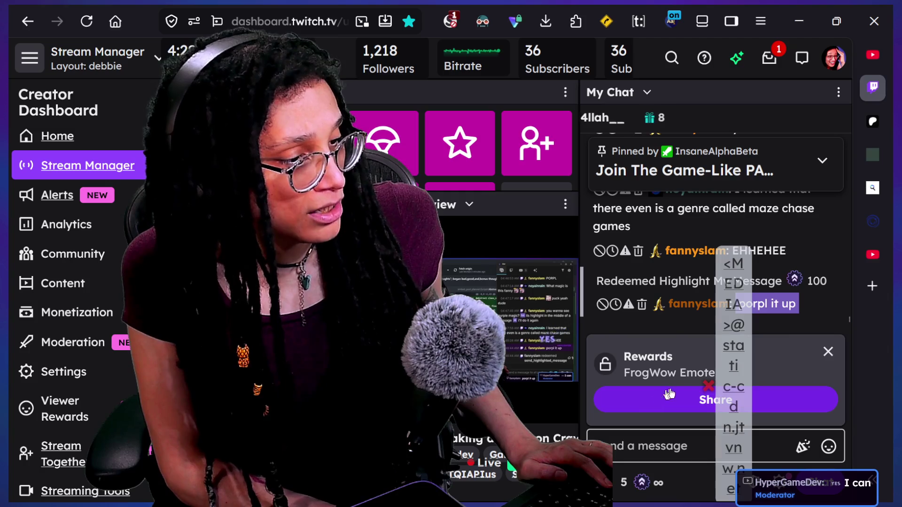
left_click(732, 401)
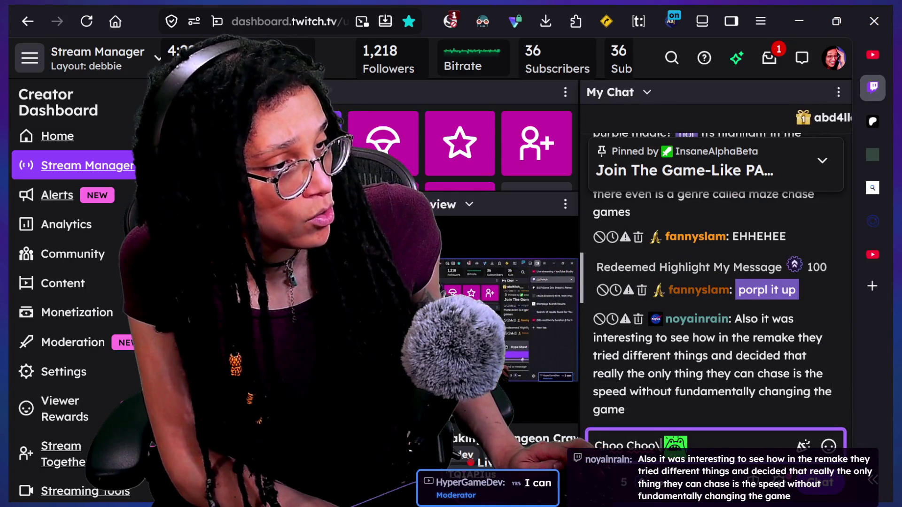
scroll(728, 355, "up", 3)
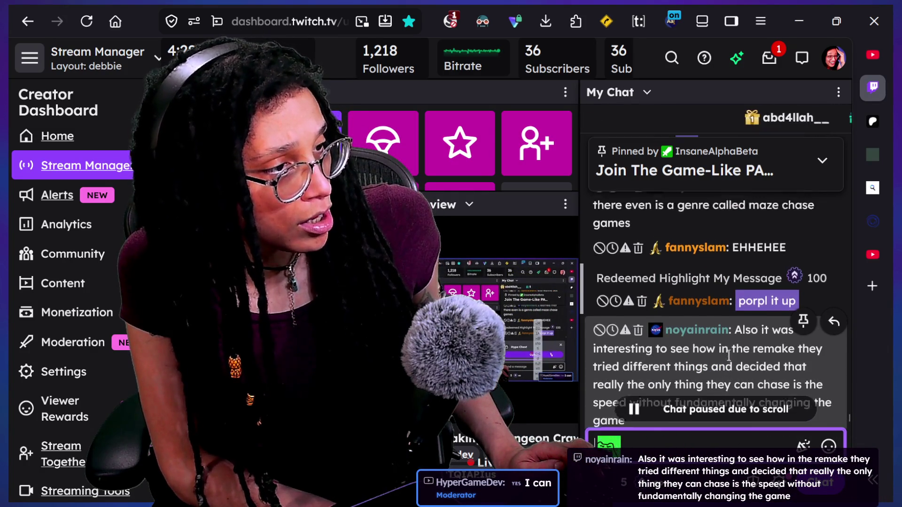
scroll(729, 355, "down", 3)
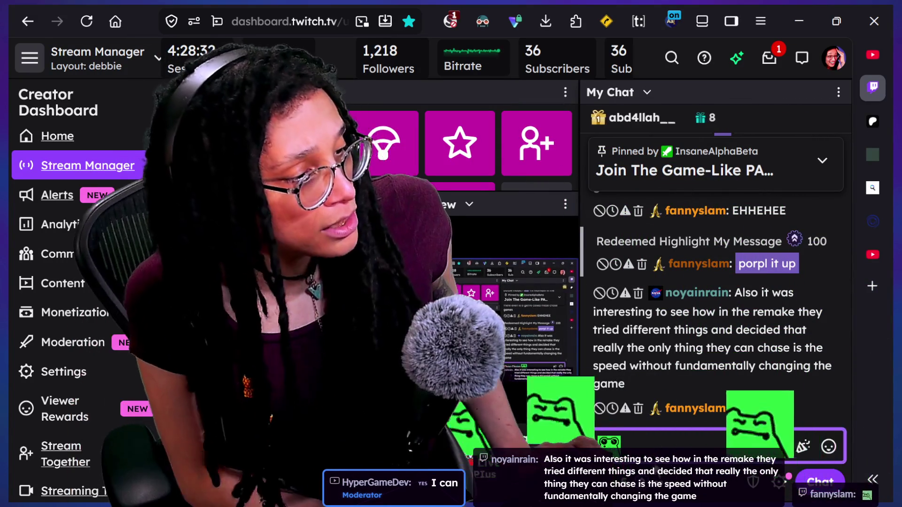
Look over the channel's Power-ups and Rewards in the Reward Center, then close it
left_click(825, 446)
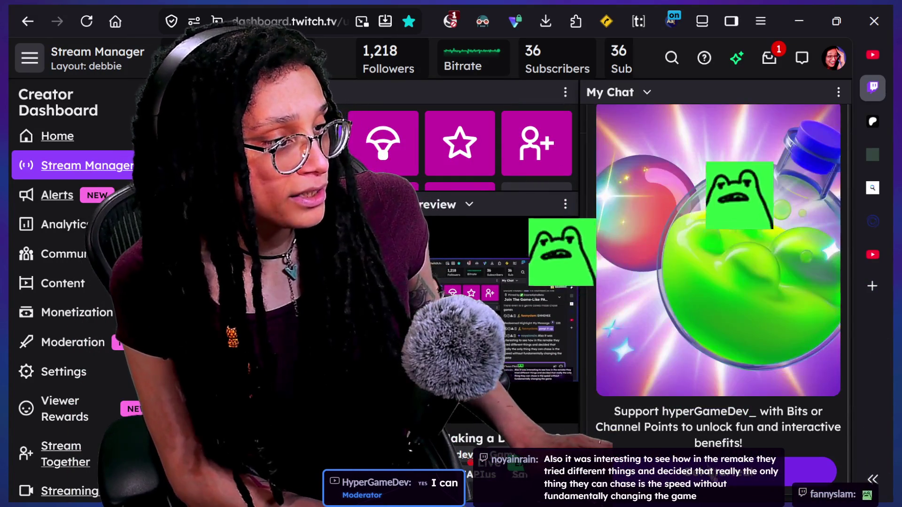
left_click(810, 469)
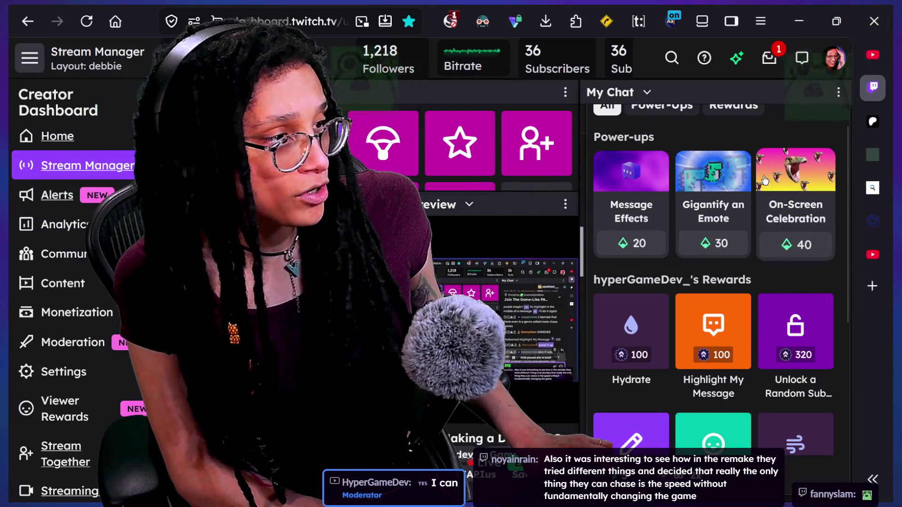
key("Escape")
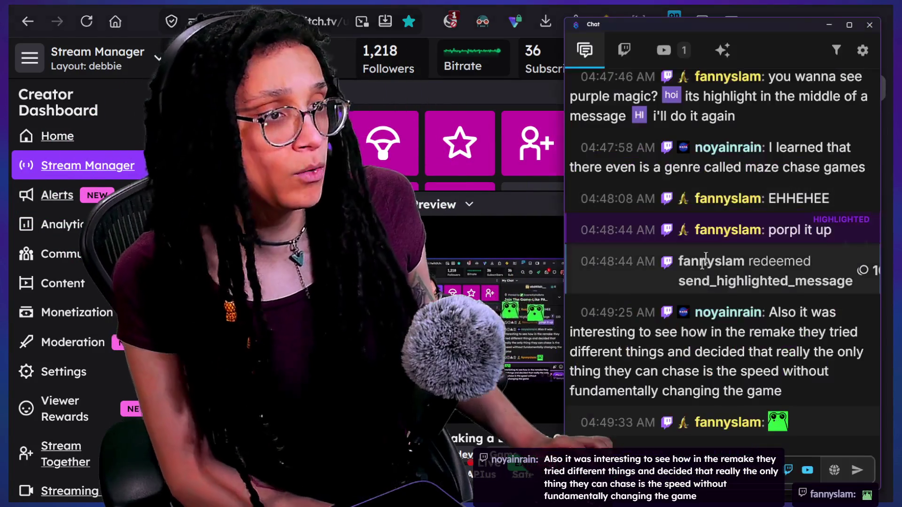
Glance at the Abstract_thought.gd diff in GitHub Desktop, then return to Godot's bad_idea.gd
key("alt+Tab")
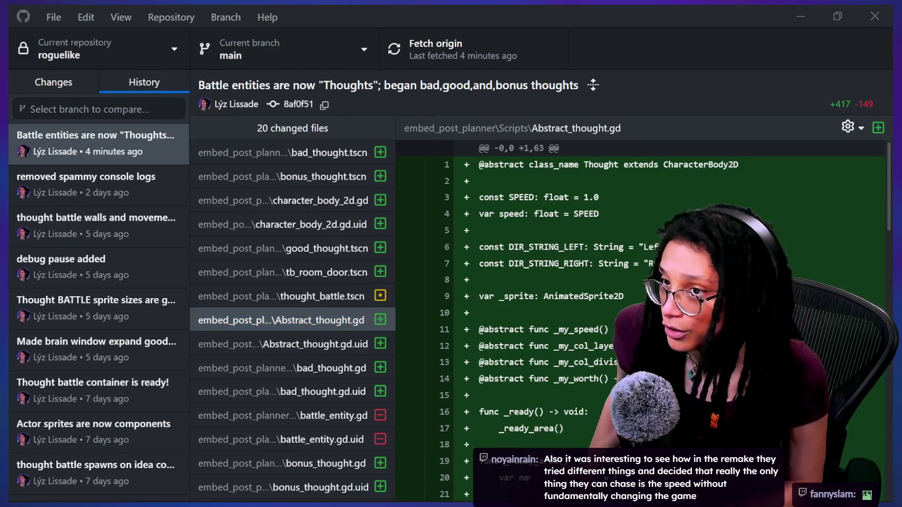
key("alt+Tab")
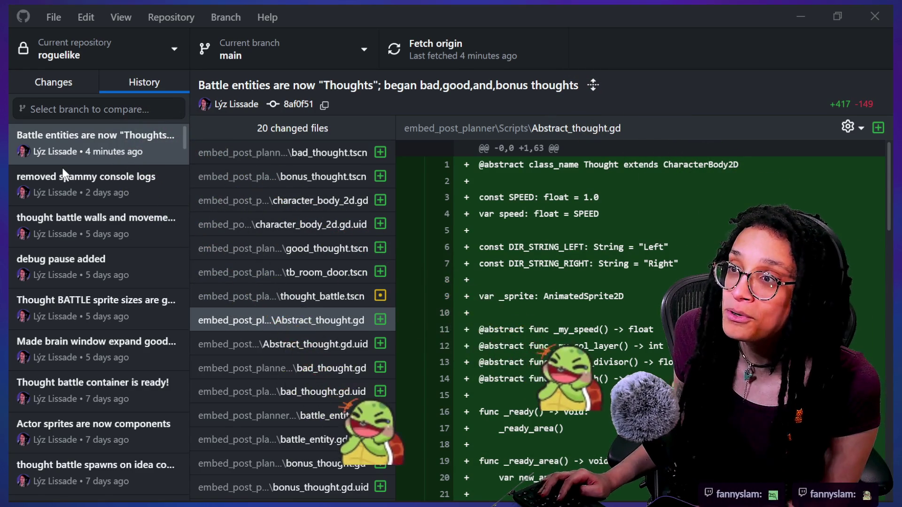
key("alt+Tab")
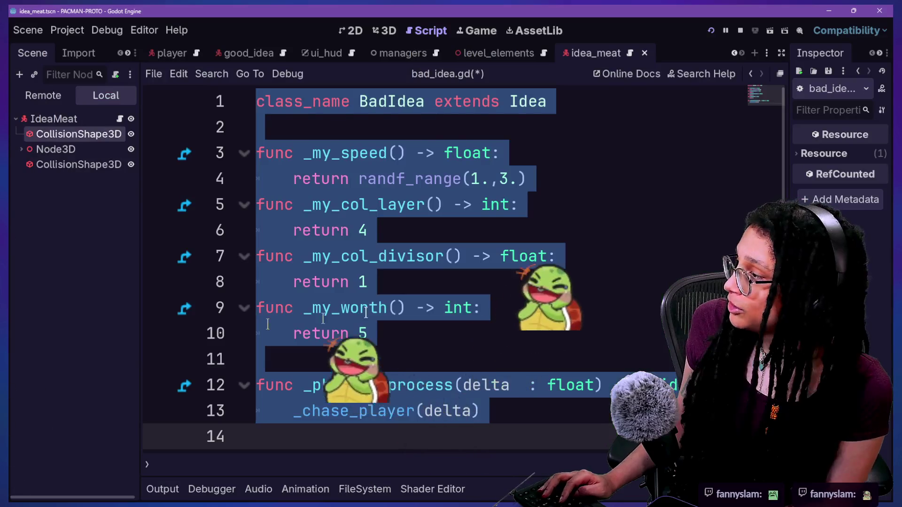
Clear the selection in bad_idea.gd, check line 8, then return to thought_battle's add_ideas_to_battle
left_click(403, 307)
mouse_move(442, 303)
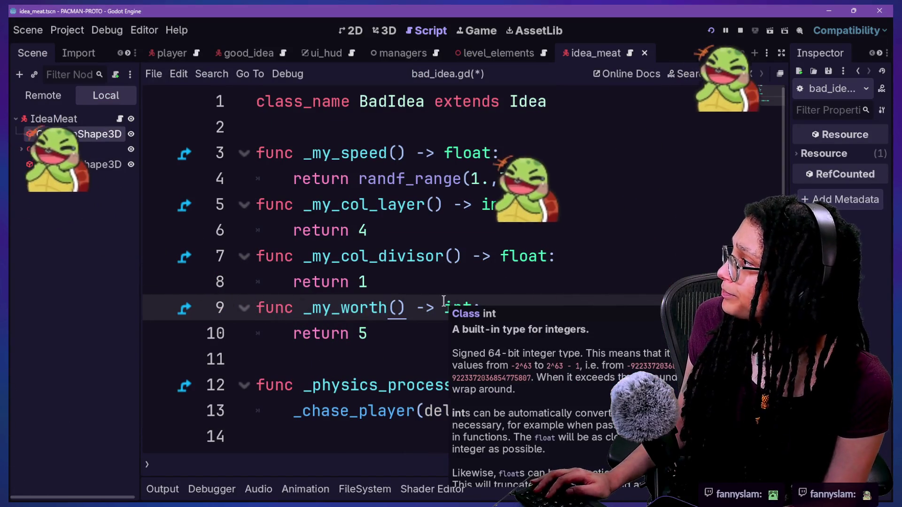
left_click(339, 281)
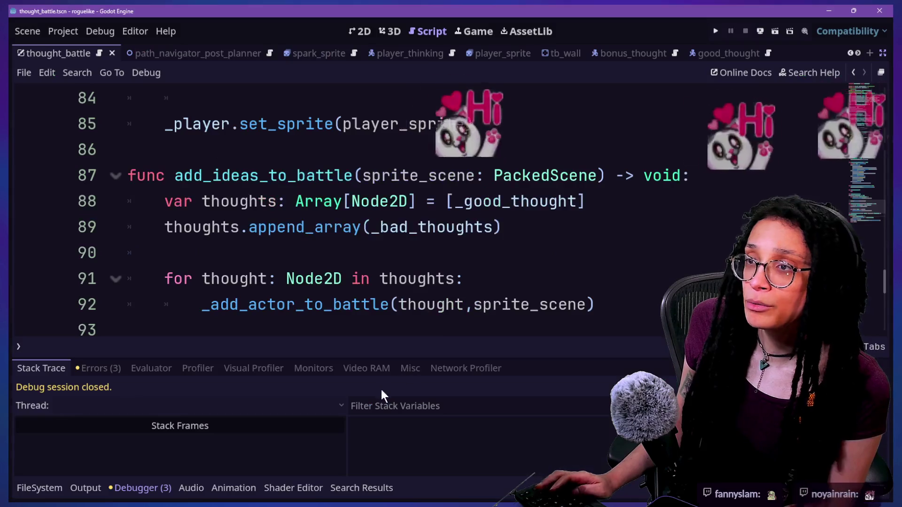
left_click(407, 304)
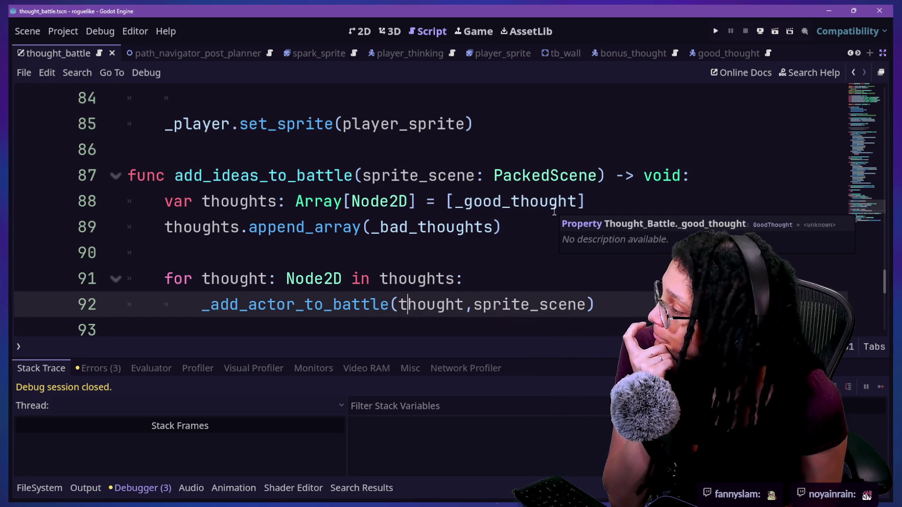
Open good_thought.gd with the quick opener and check that _my_worth returns 50
left_click(268, 279)
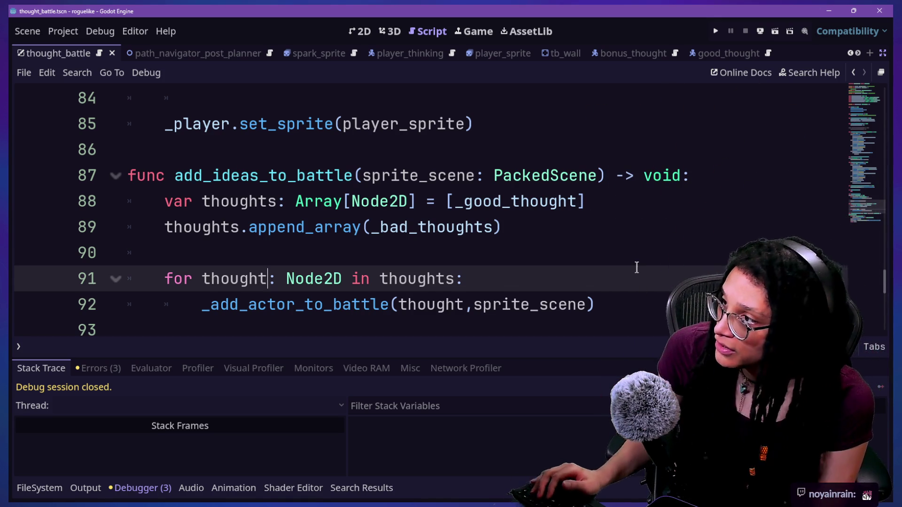
scroll(636, 267, "up", 20)
key("shift+alt+o")
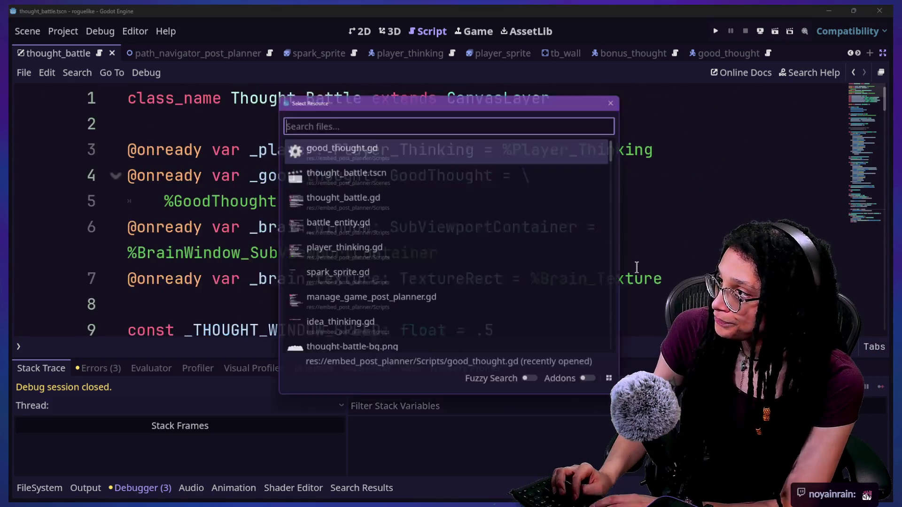
key("Return")
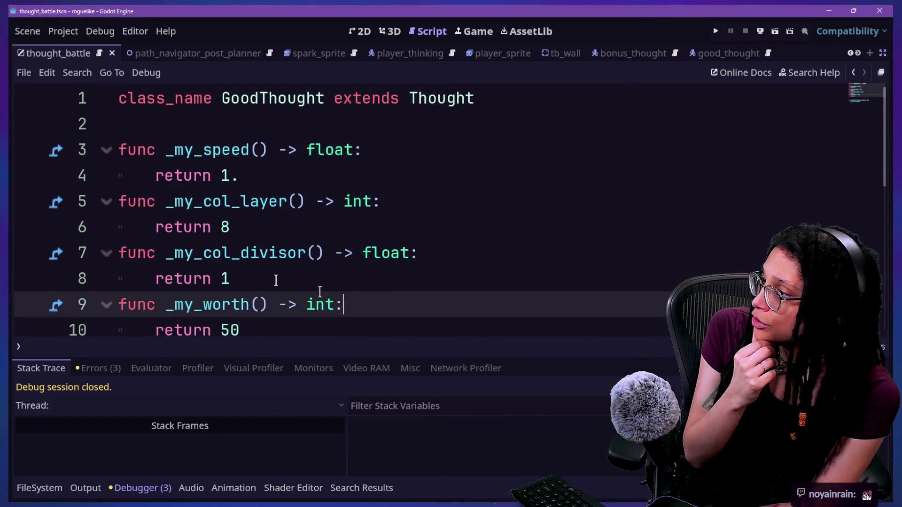
scroll(263, 278, "down", 1)
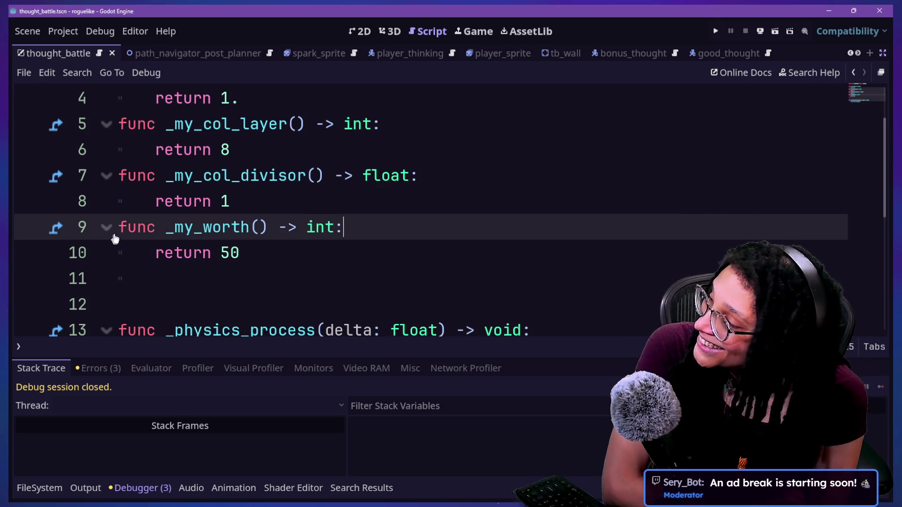
left_click(267, 257)
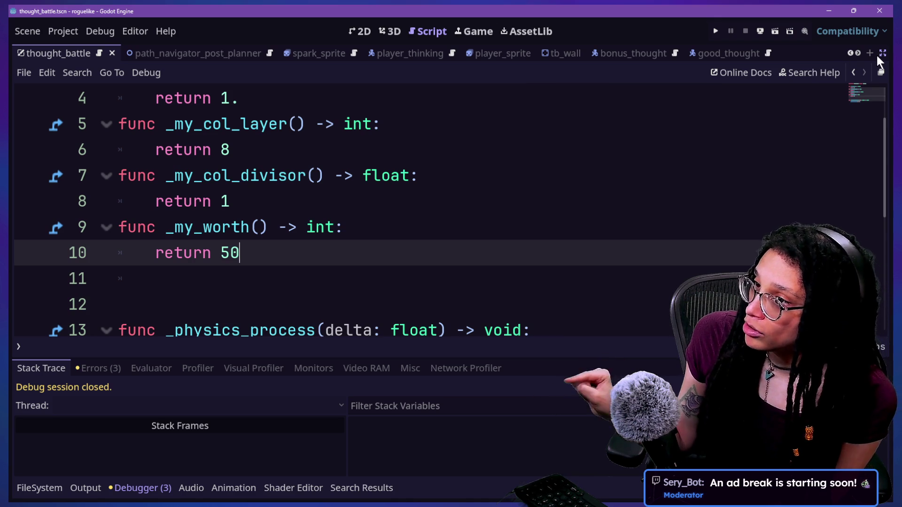
Show the maze scene in 2D with the Scene and Inspector docks, and select BadThought3
left_click(360, 31)
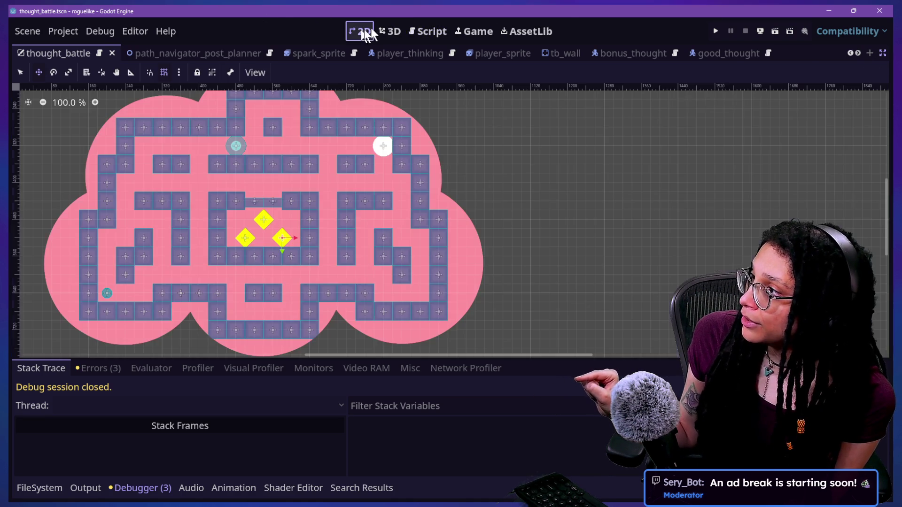
left_click(883, 53)
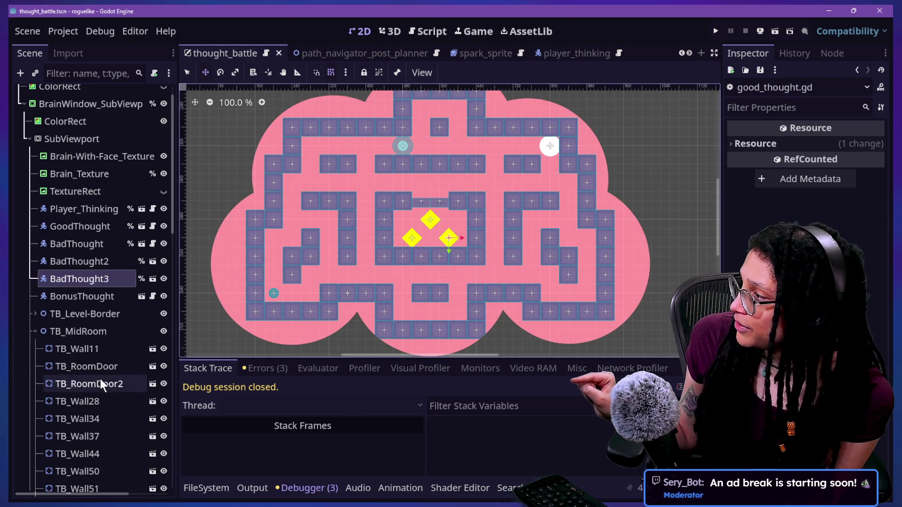
left_click(81, 330)
left_click(87, 296)
left_click(93, 278)
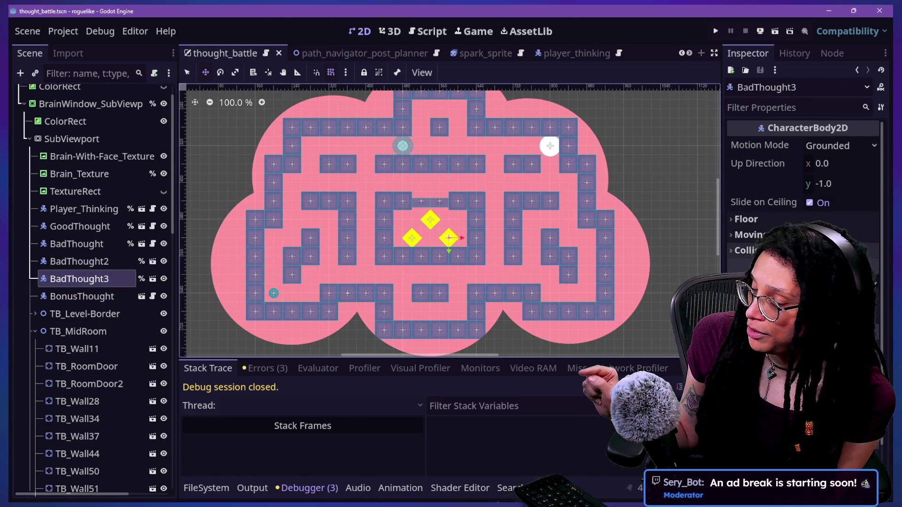
scroll(803, 198, "down", 3)
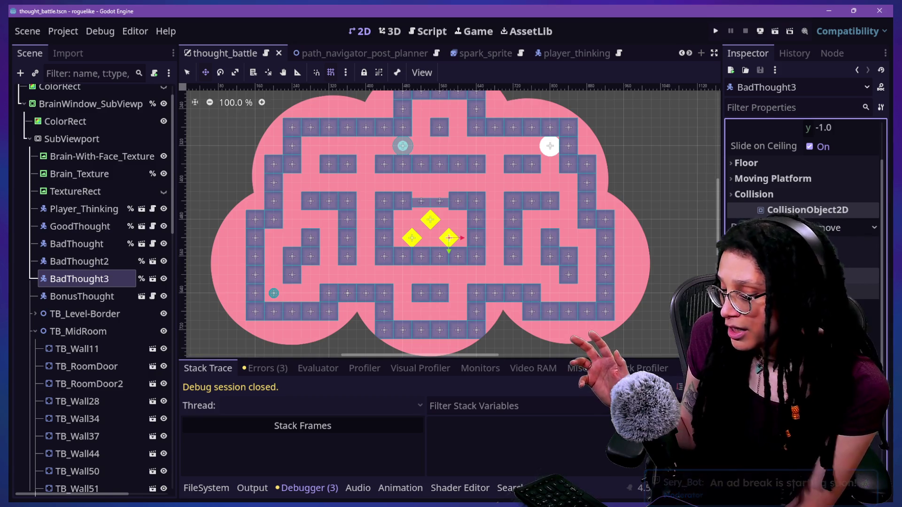
Undo the accidental scale drag on BadThought3, restoring 1.0, then deselect it
left_click_drag(821, 369, 877, 369)
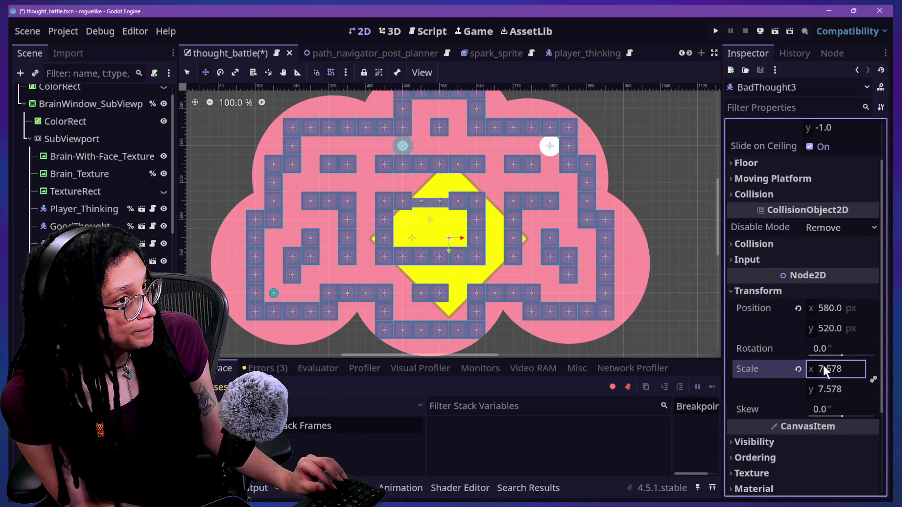
key("ctrl+z")
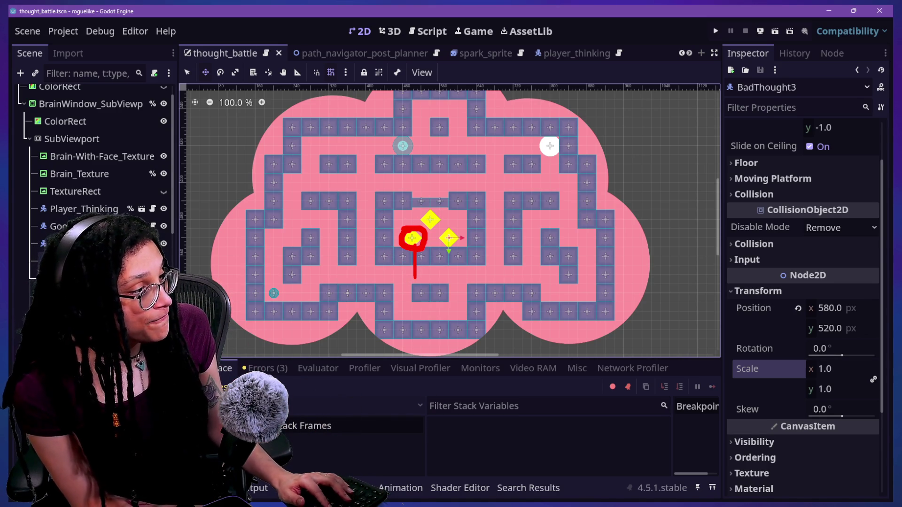
type("Phys")
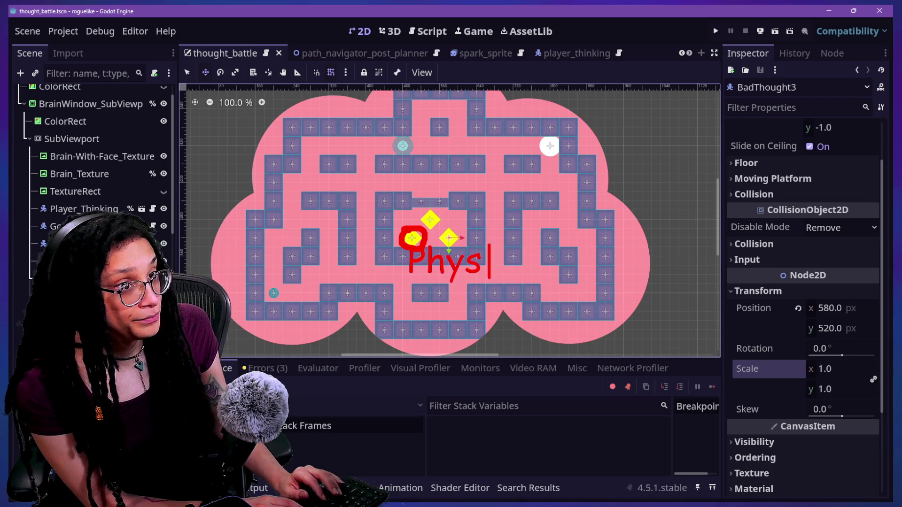
type("icall")
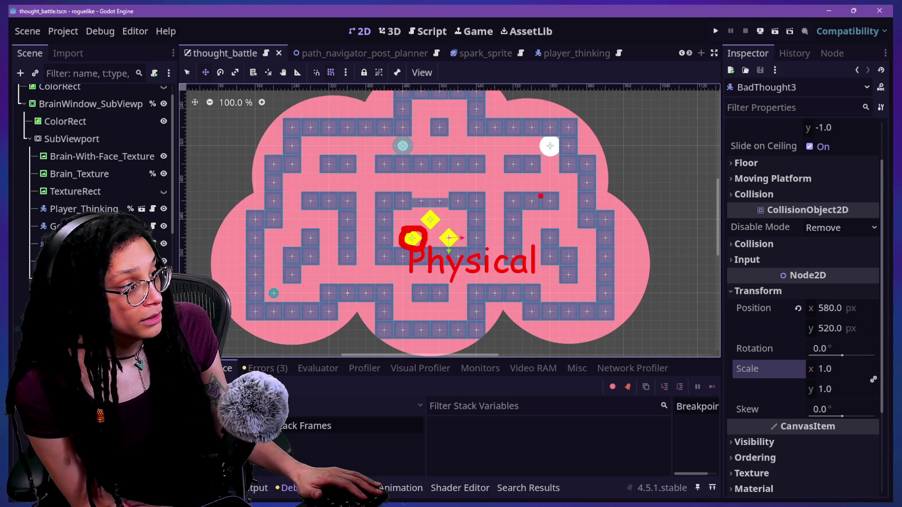
mouse_move(441, 219)
left_mouse_down()
mouse_move(450, 319)
mouse_move(530, 263)
left_mouse_up()
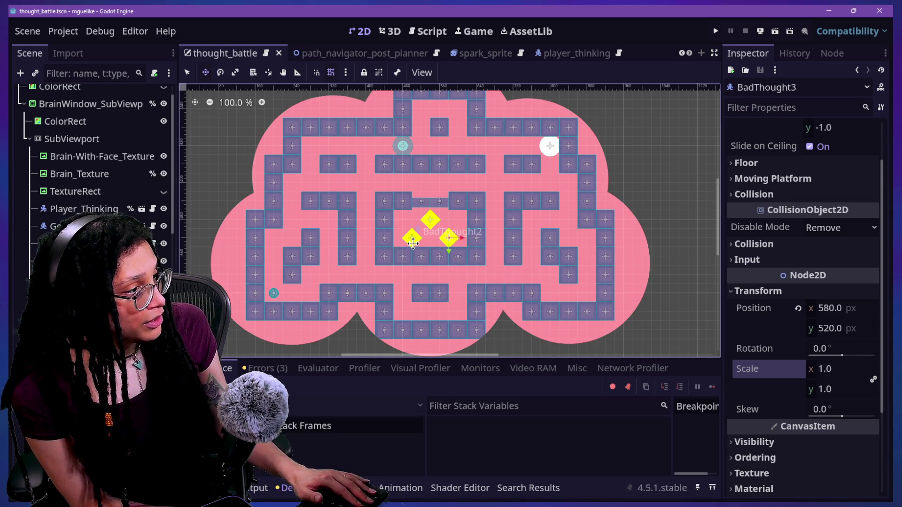
key("Escape")
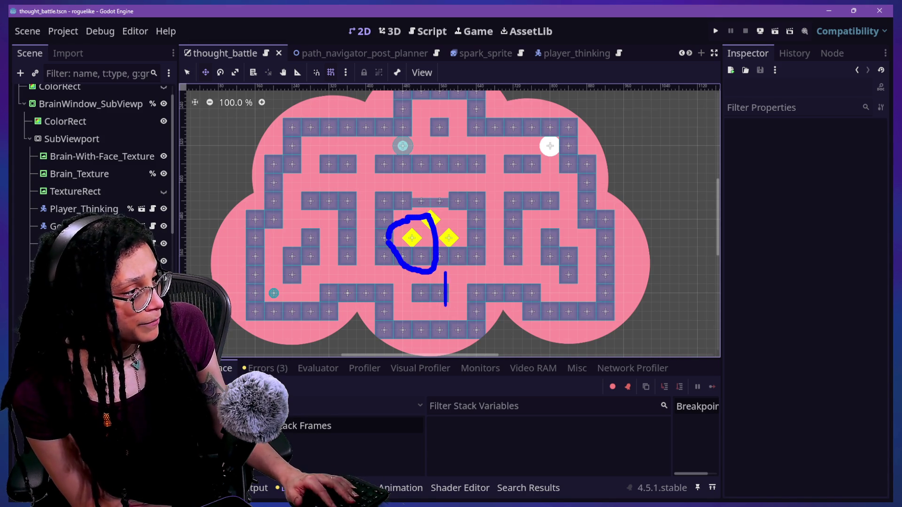
type("Area")
key("Escape")
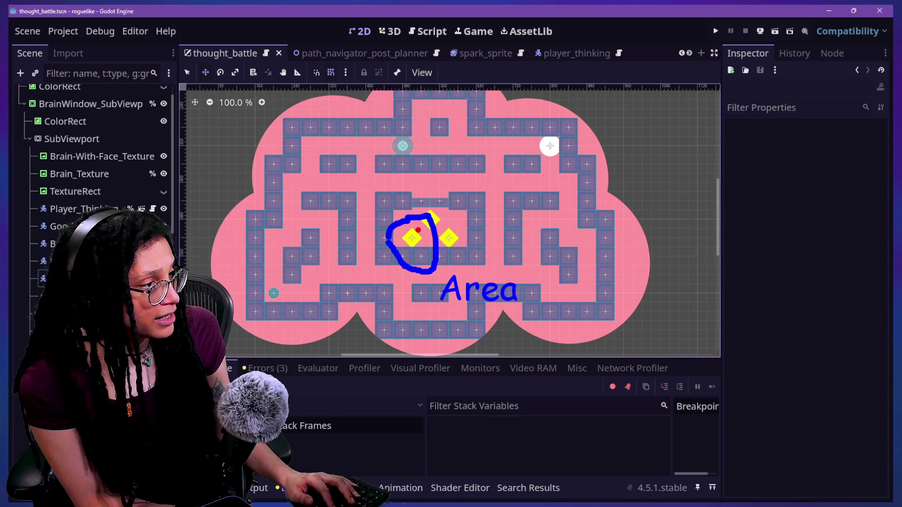
key("r")
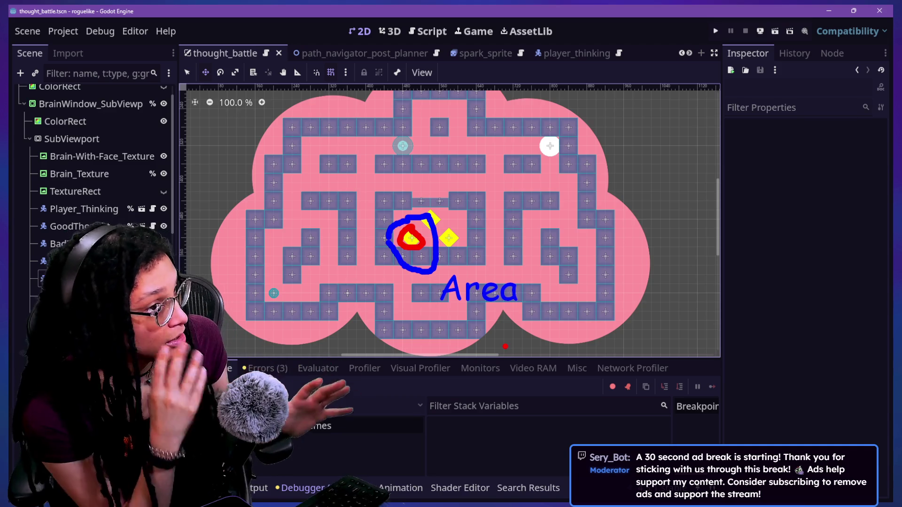
key("Escape")
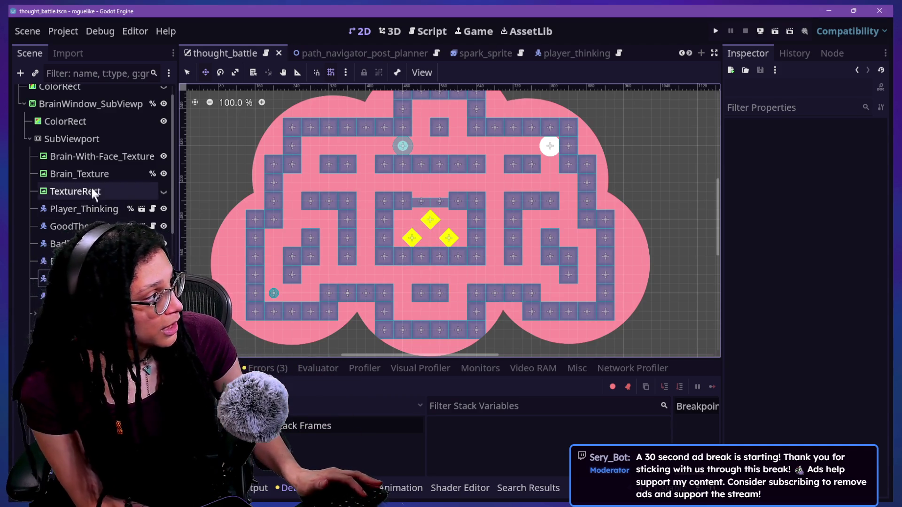
left_click(142, 278)
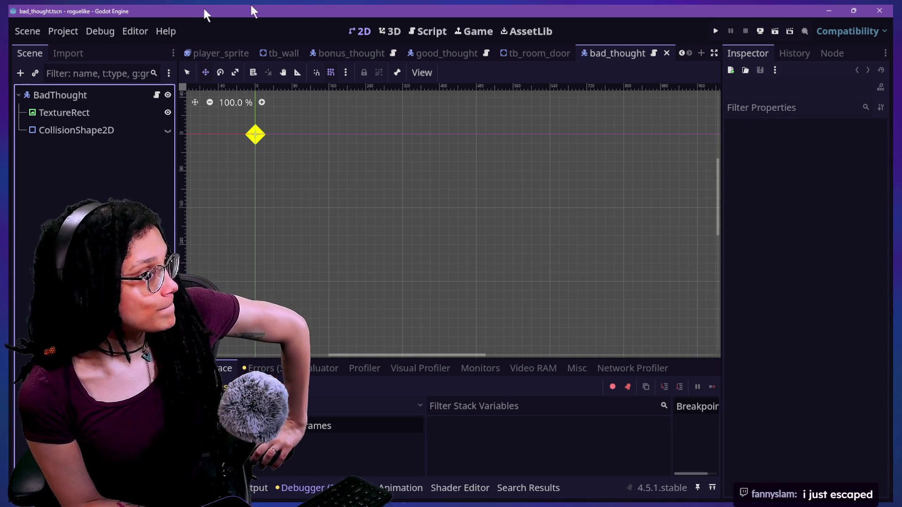
Switch to the Script workspace to view the bad_thought script code
left_click(409, 28)
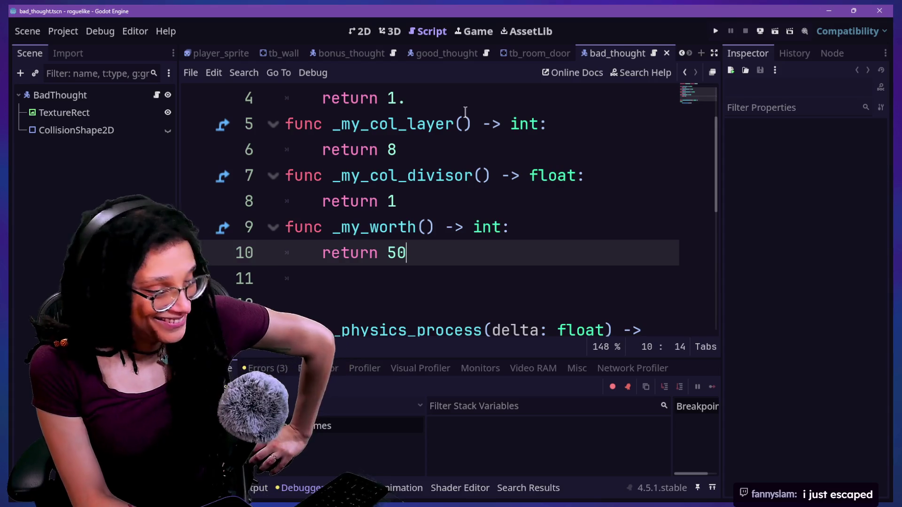
Review the _my_worth return 50 override, then select CollisionShape2D to see its CircleShape
left_click(459, 272)
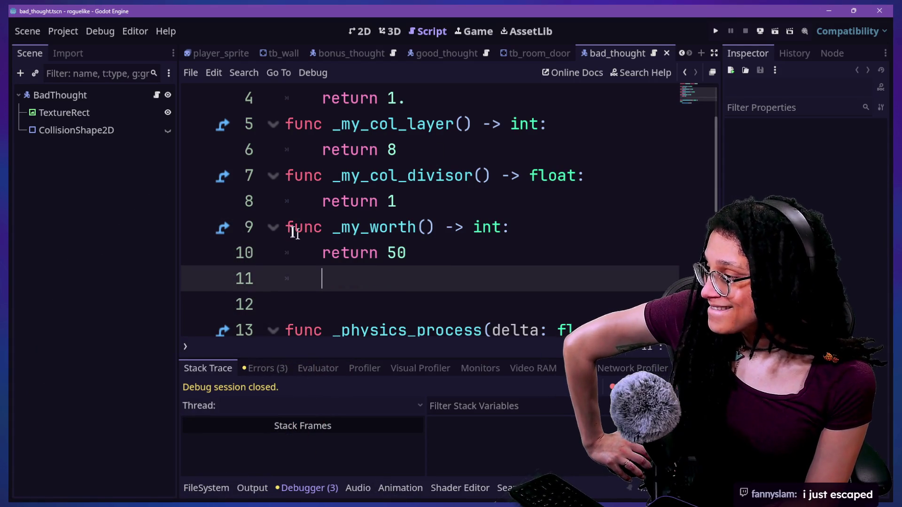
left_click(494, 259)
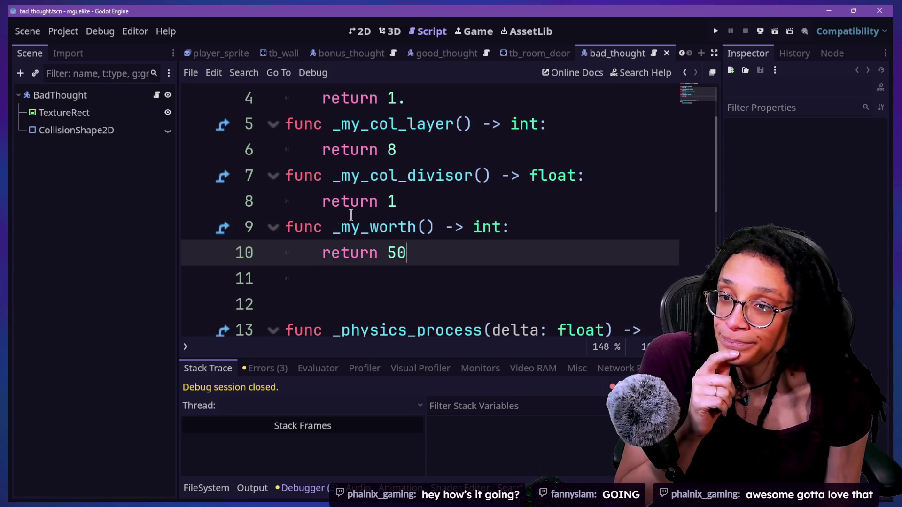
left_click(431, 215)
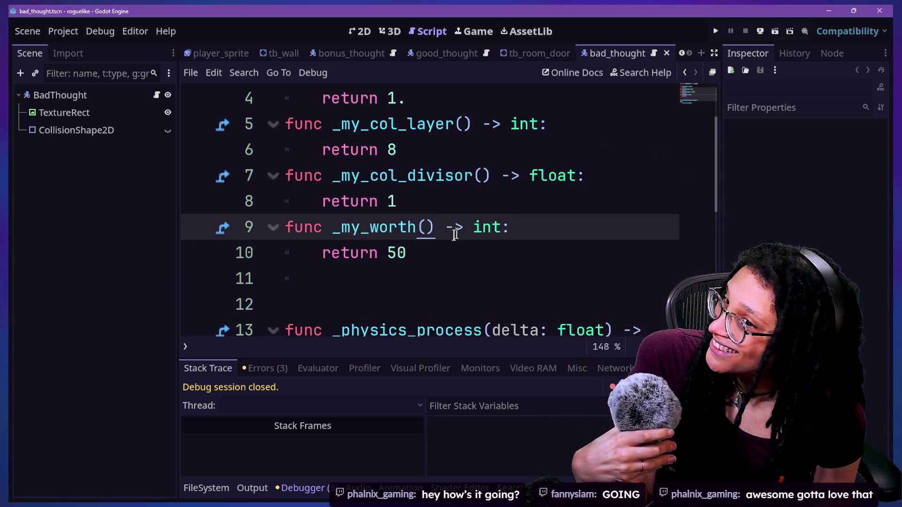
left_click(472, 254)
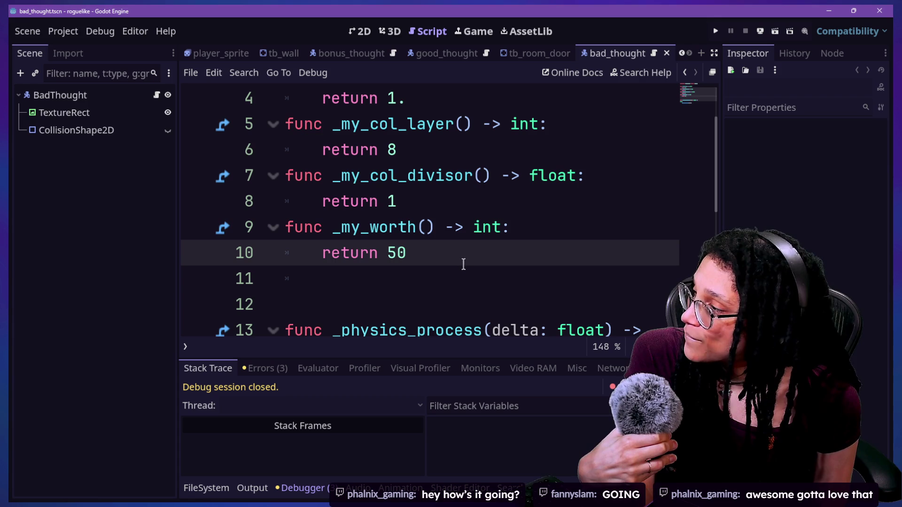
left_click(493, 277)
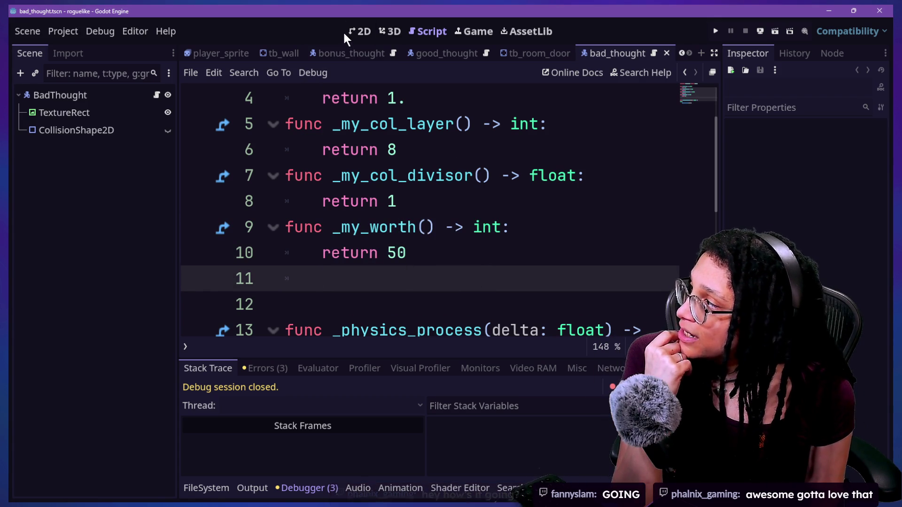
left_click(78, 129)
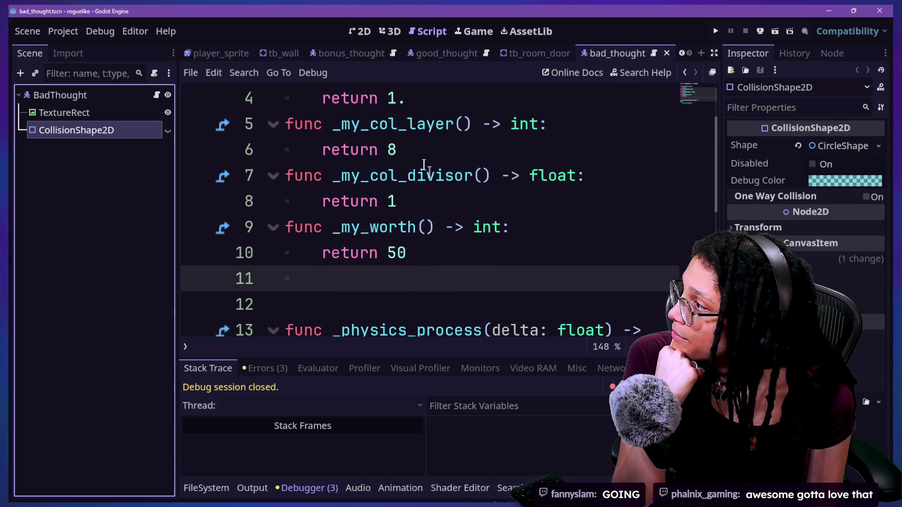
Collapse the debugger panel and put the bad_thought script editor in distraction-free mode
left_click(425, 176)
scroll(428, 175, "up", 1)
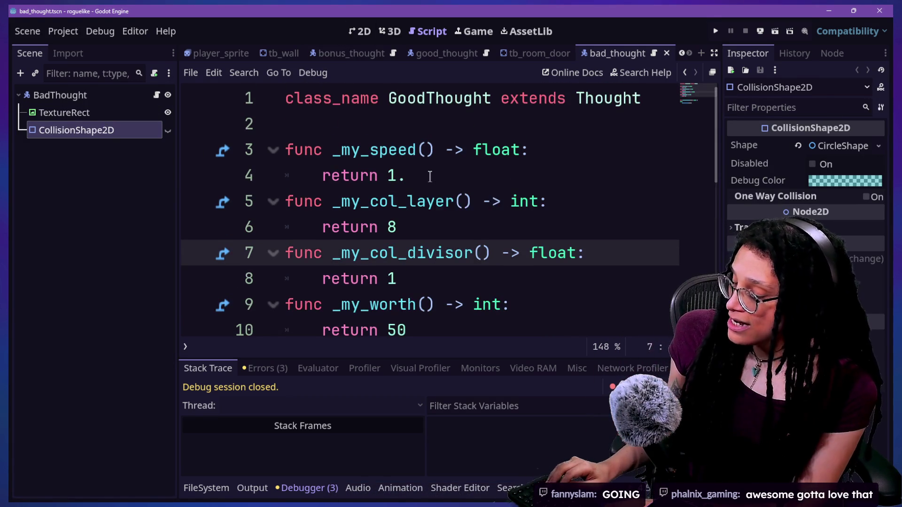
scroll(429, 176, "down", 2, "ctrl")
key("ctrl+j")
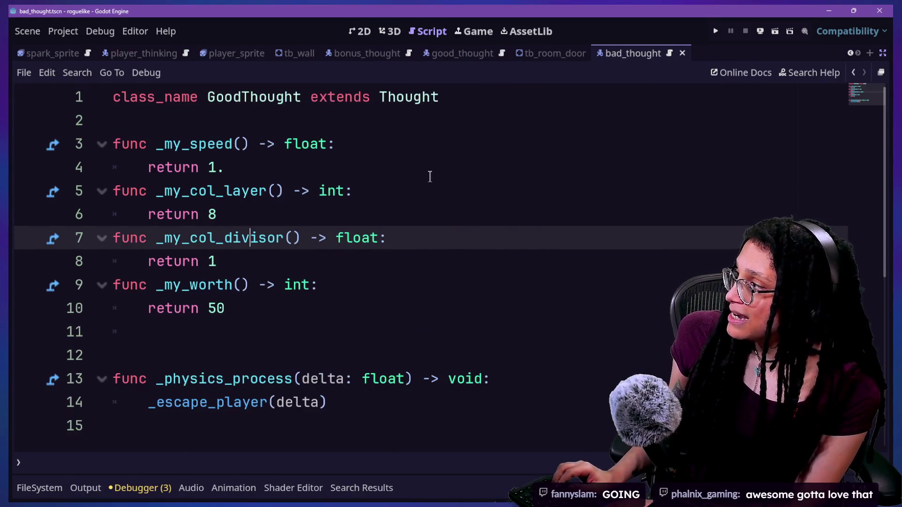
key("ctrl+shift+F11")
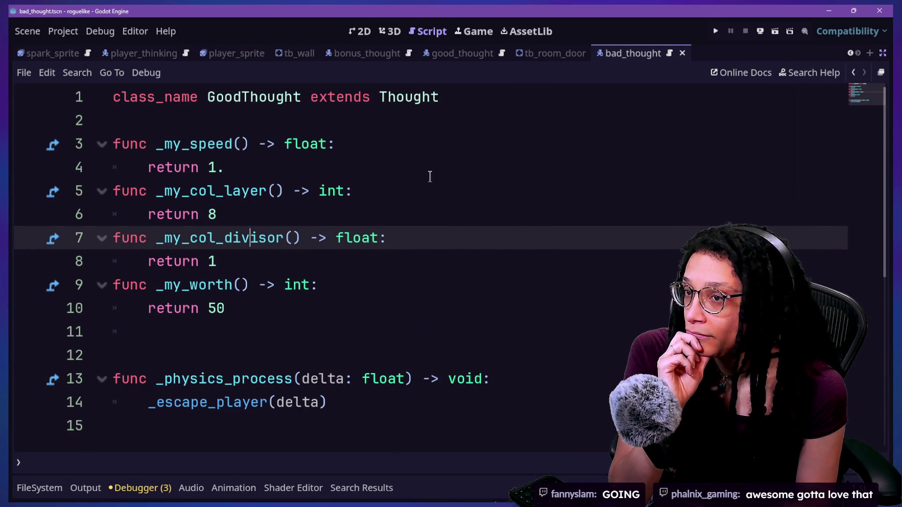
left_click(441, 164)
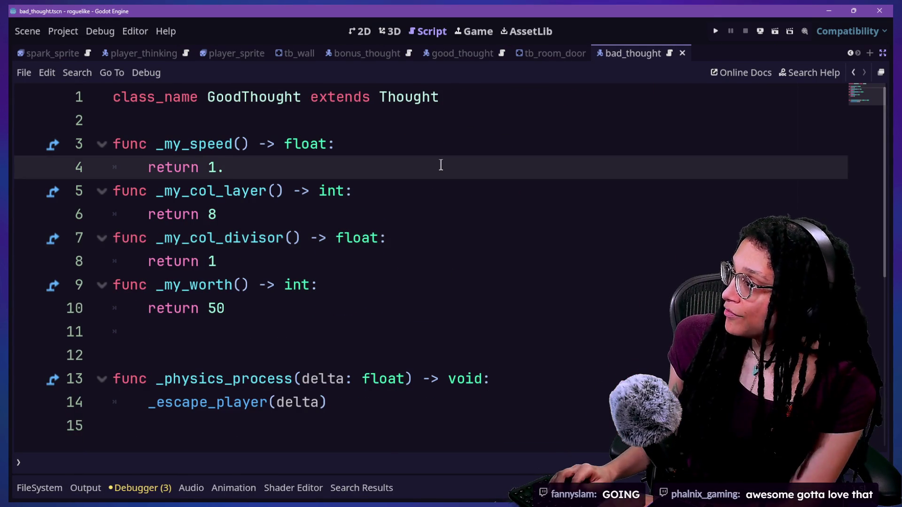
Open the base Thought script, scroll to _ready_area, and select the first 'sphere'
left_click(416, 97, "ctrl")
scroll(482, 269, "down", 2)
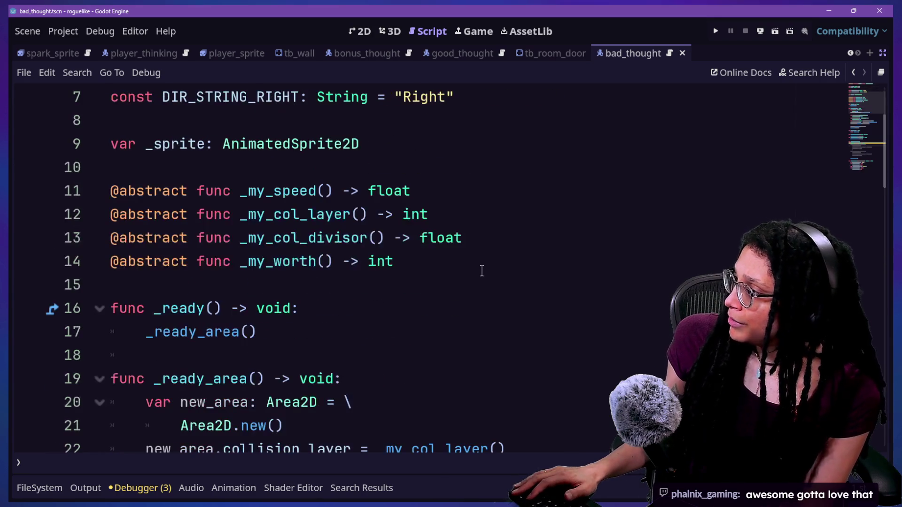
left_click(174, 132)
scroll(323, 214, "down", 2)
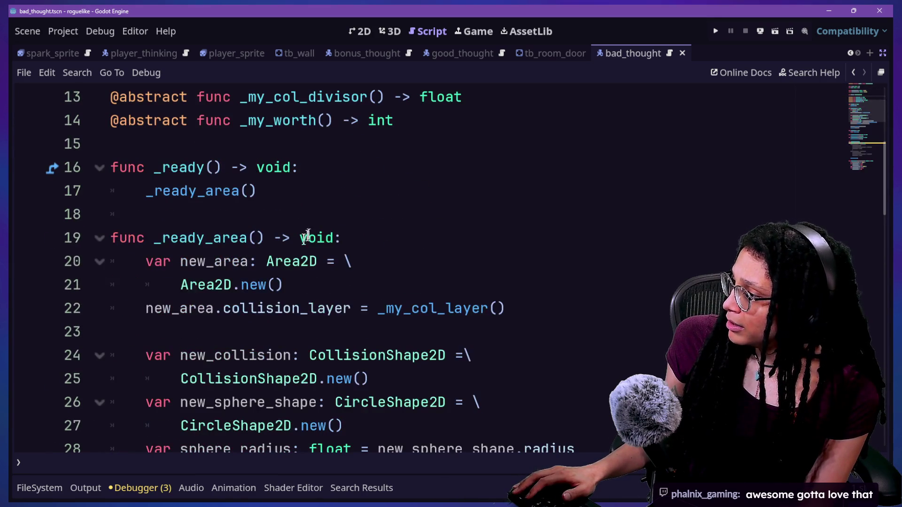
left_click_drag(260, 258, 352, 261)
left_click(263, 286)
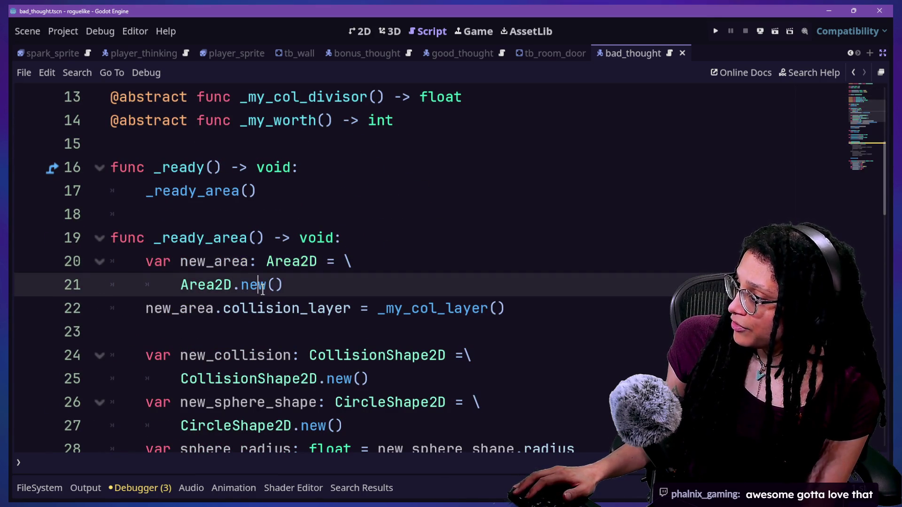
scroll(263, 289, "down", 1)
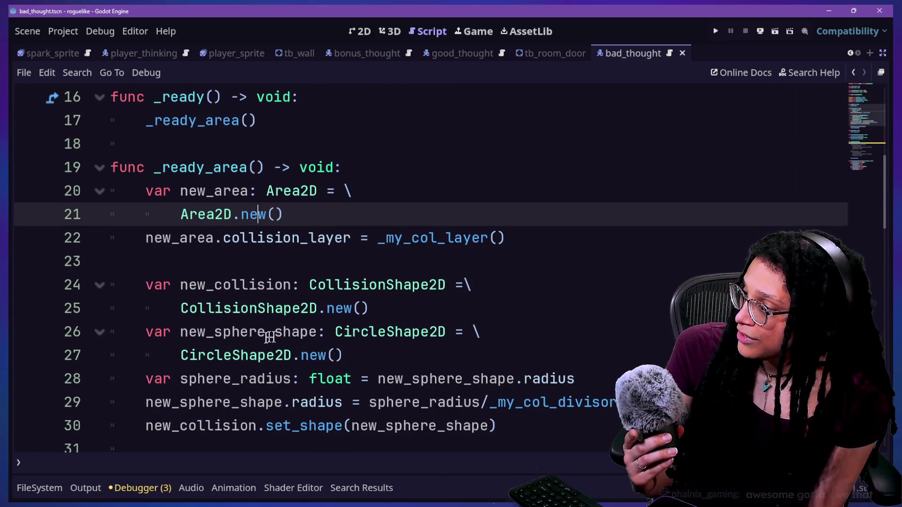
mouse_move(181, 357)
left_mouse_down()
mouse_move(198, 357)
mouse_move(185, 379)
mouse_move(232, 378)
left_mouse_up()
Multi-select every 'sphere' occurrence and retype them all as 'circle'
key("ctrl+d")
key("ctrl+d")
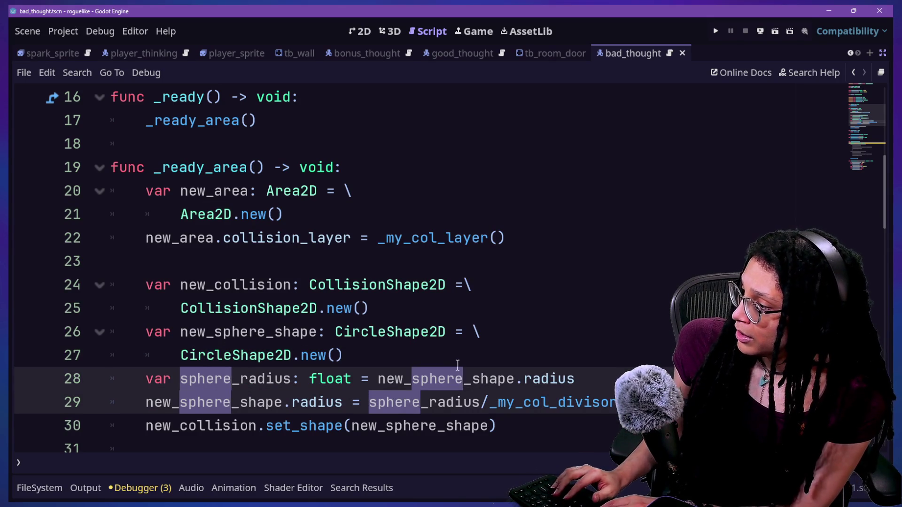
key("ctrl+d")
key("ctrl+d")
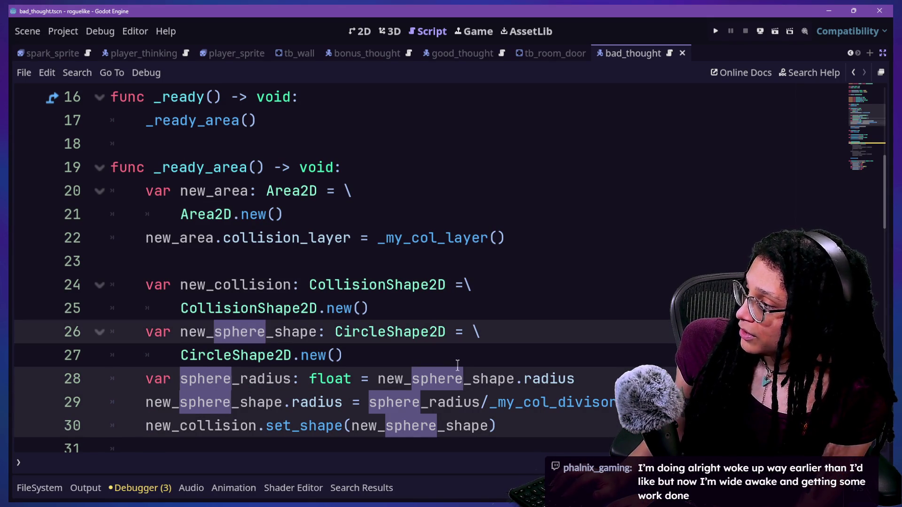
type("corc")
key("BackSpace")
key("BackSpace")
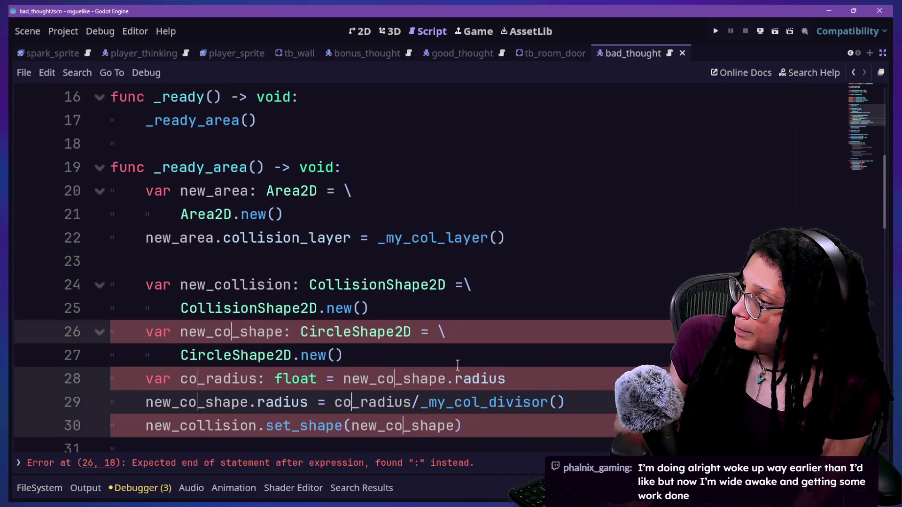
key("BackSpace")
type("ircle")
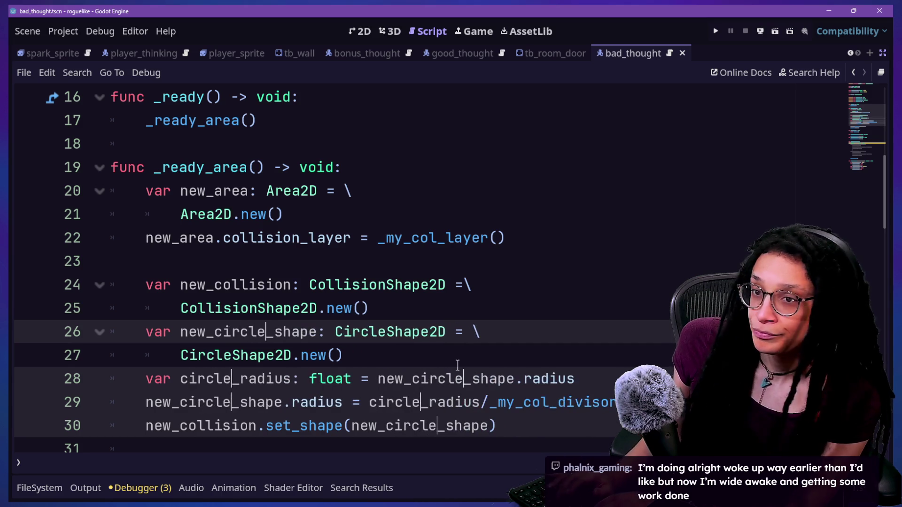